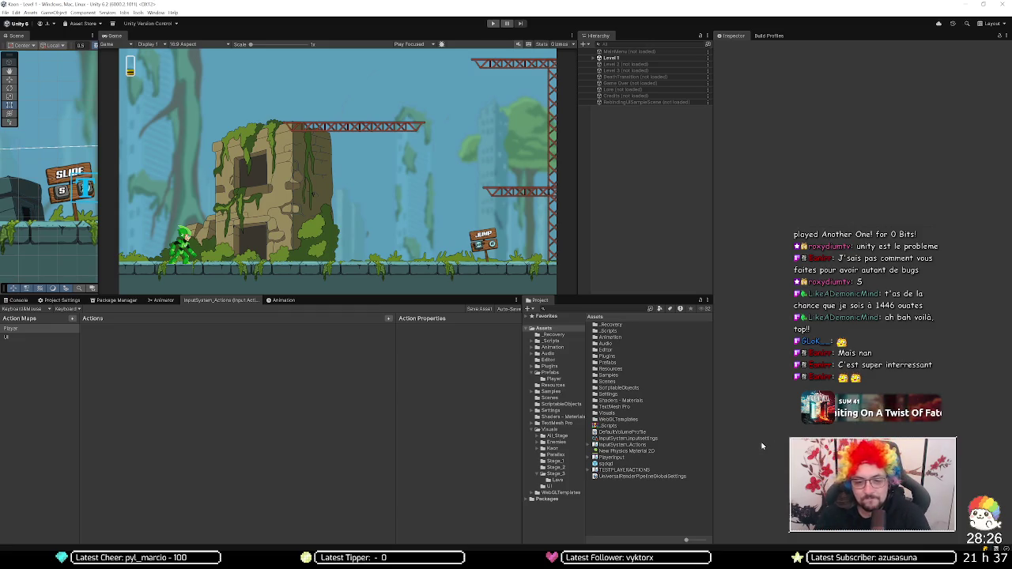
Step: Expand Level 1 > LEVEL > Entities in the Hierarchy and select the Gorilla object
left_click(614, 464)
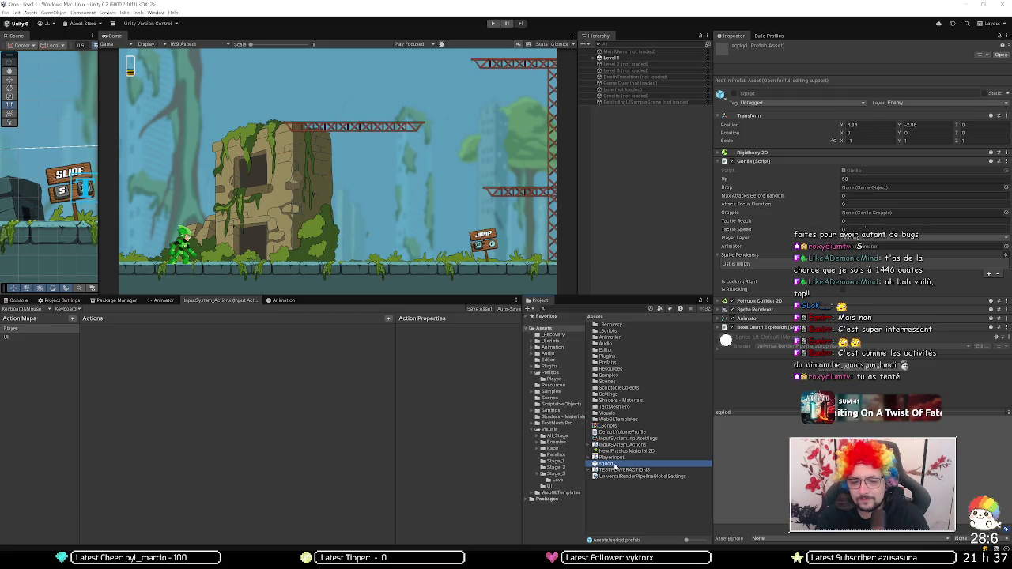
left_click(593, 58)
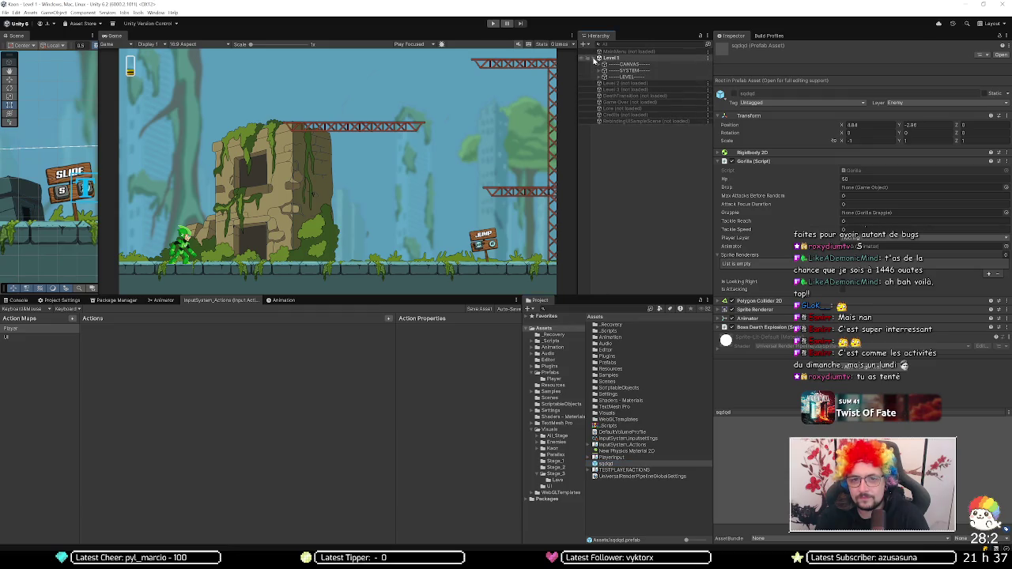
left_click(605, 77)
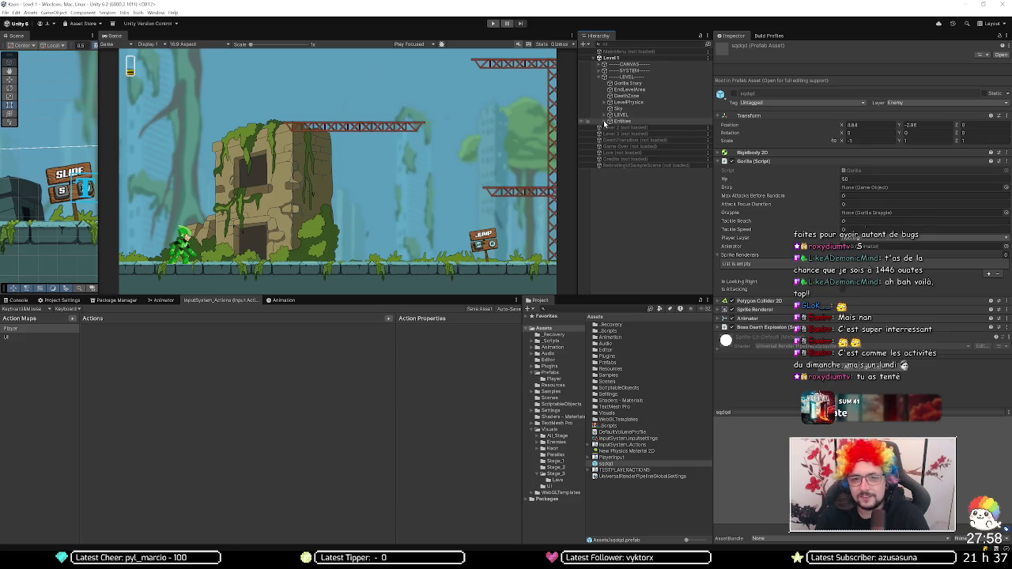
left_click(606, 122)
left_click(678, 183)
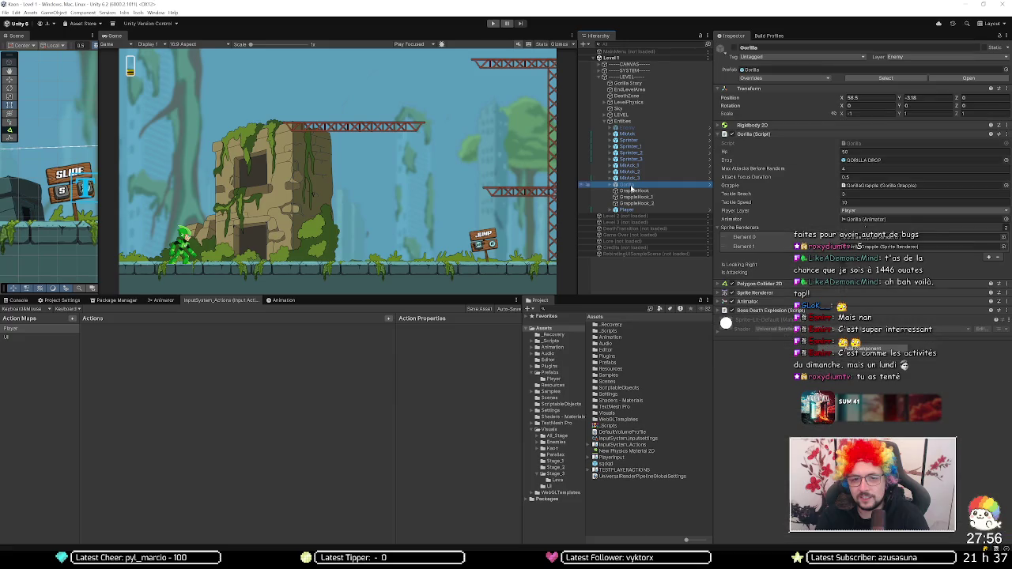
Step: Locate the Gorilla prefab in the Project, open it, then exit back to Level 1
left_click(954, 69)
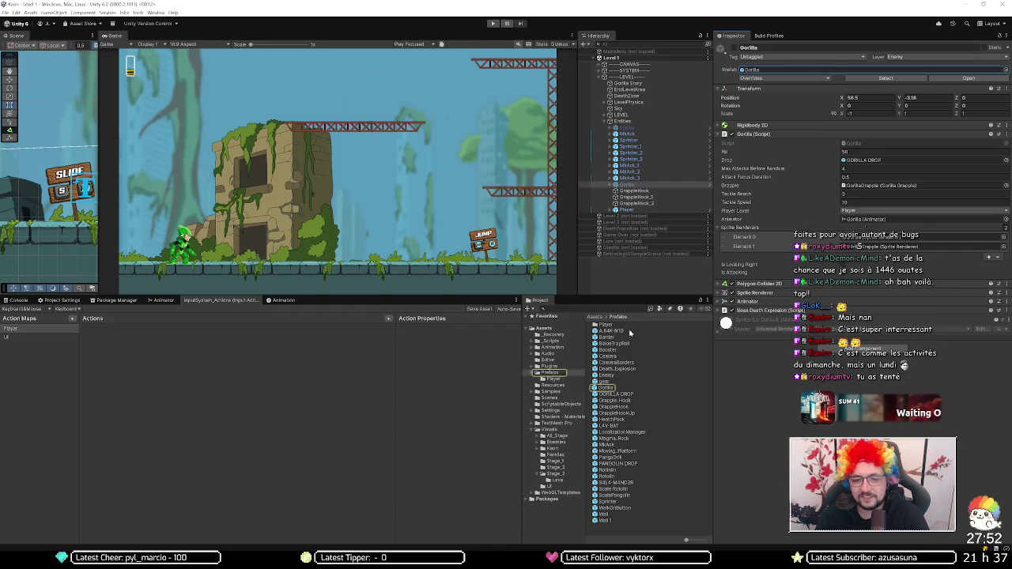
double_click(606, 388)
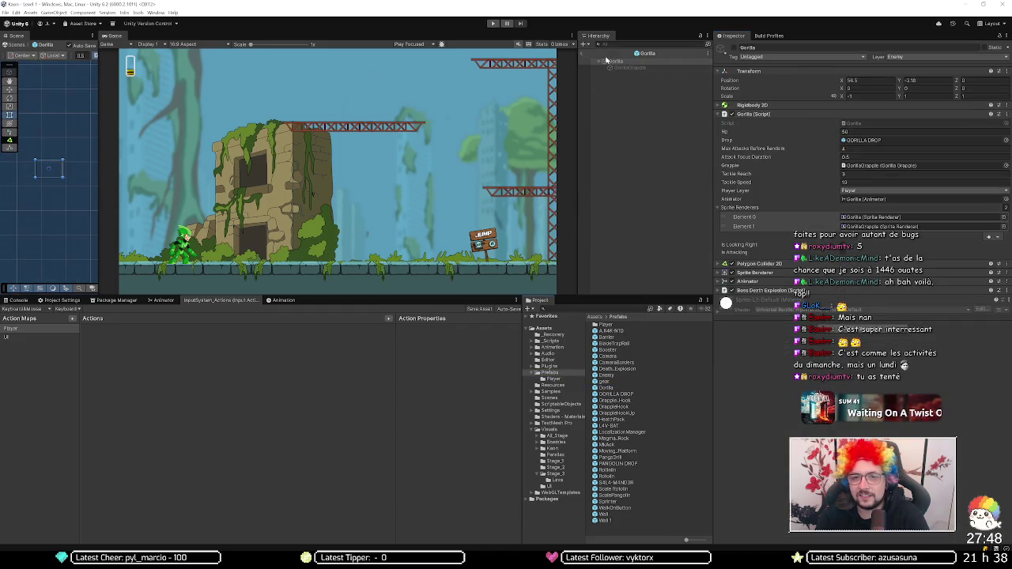
left_click(583, 54)
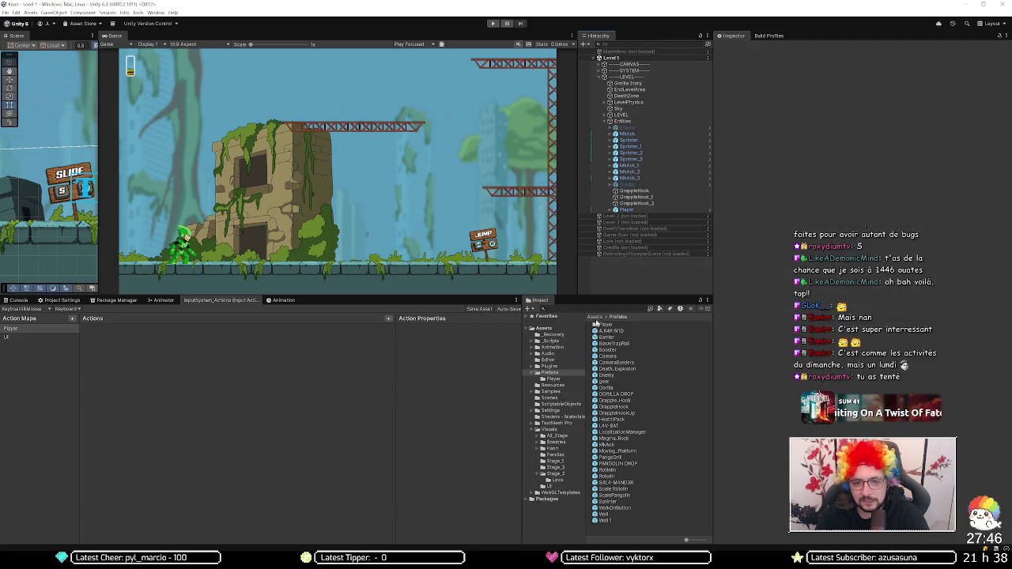
Step: Select the sqdqd prefab at the top of the Assets folder and delete it
left_click(595, 317)
left_click(603, 464)
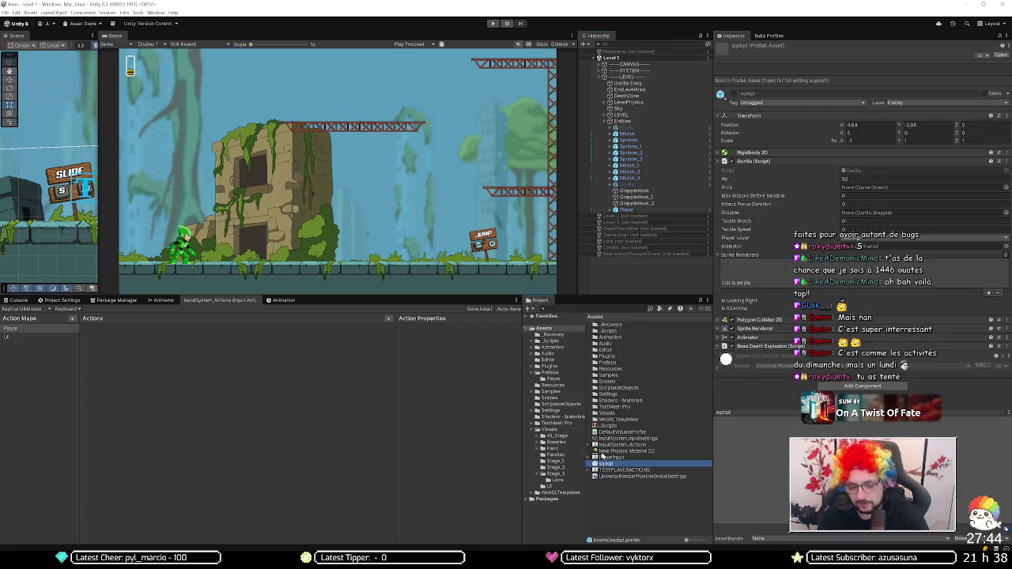
key("Delete")
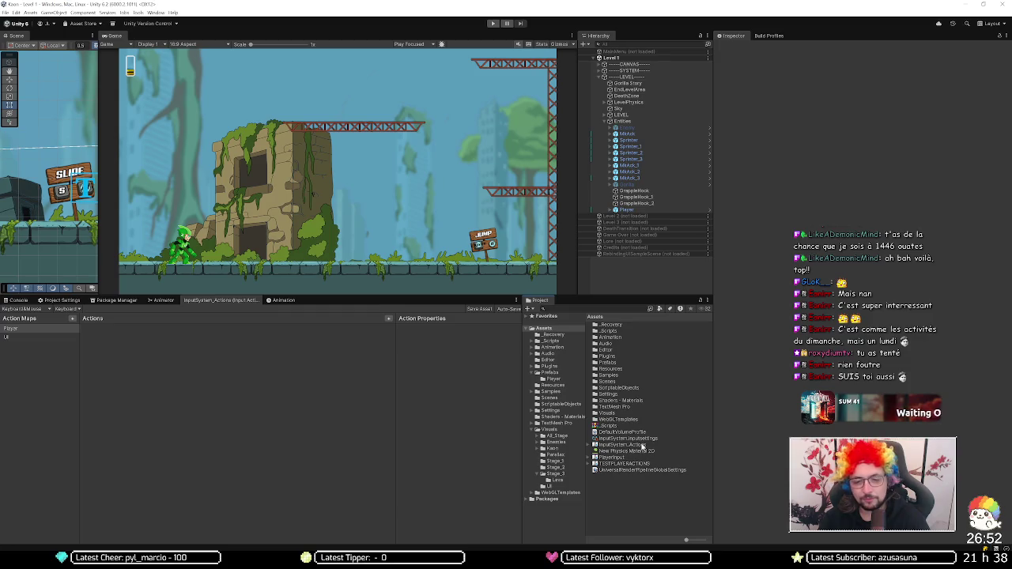
Step: Enter Play mode to playtest Level 1
left_click(493, 25)
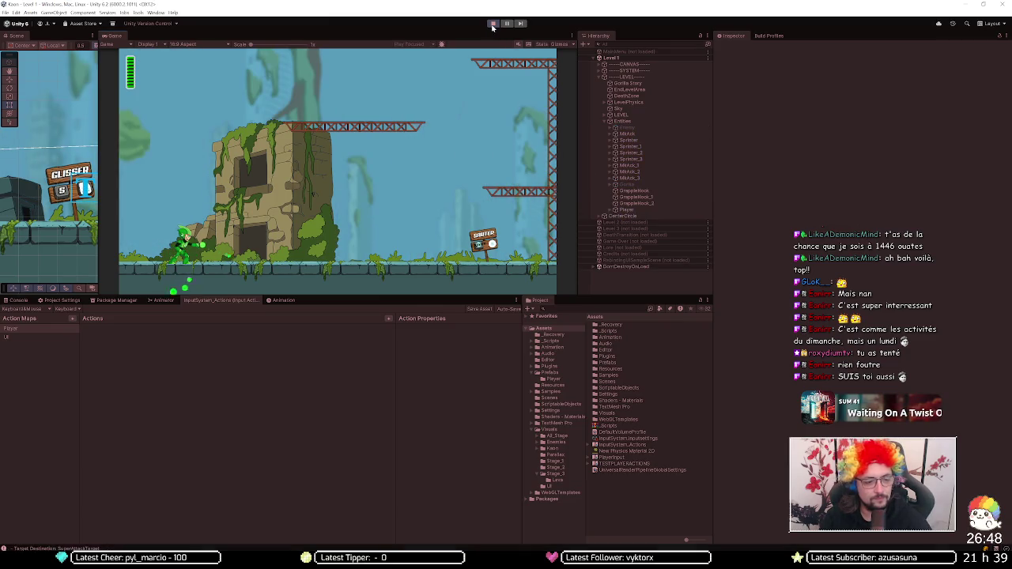
Step: Show the Console logs and test running right, jumping, steering left and the special attack
left_click(24, 299)
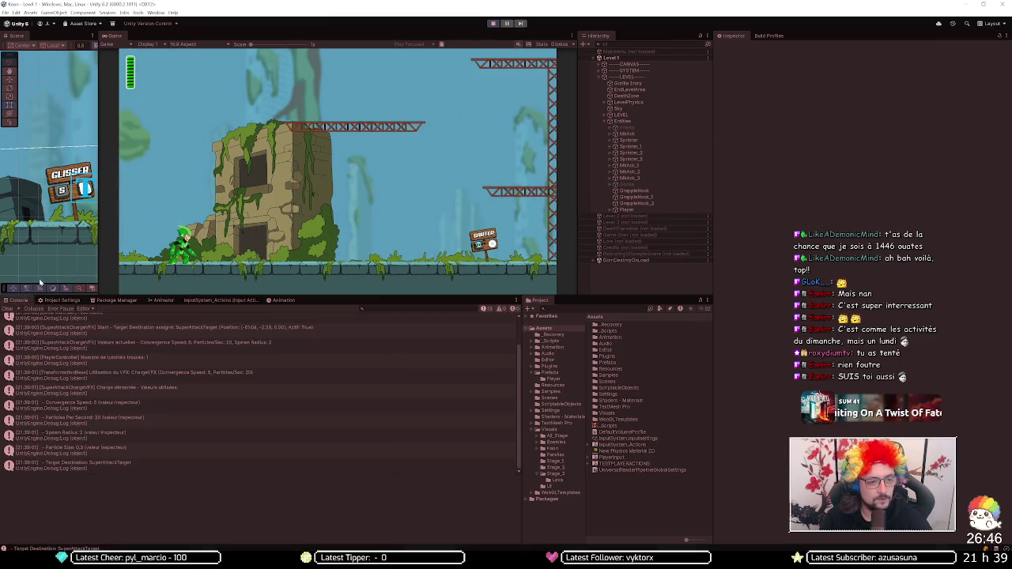
key("Right")
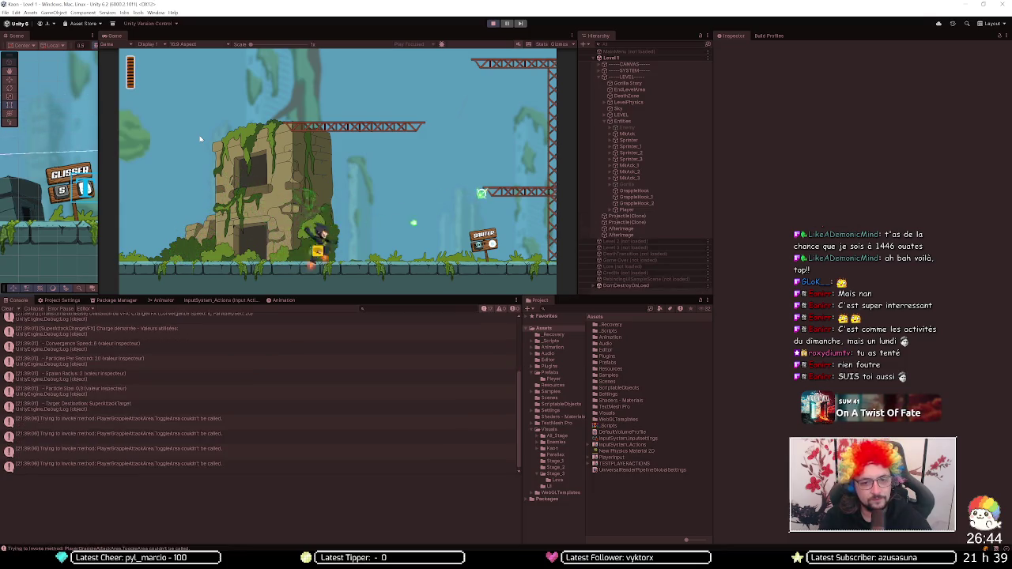
key("Right")
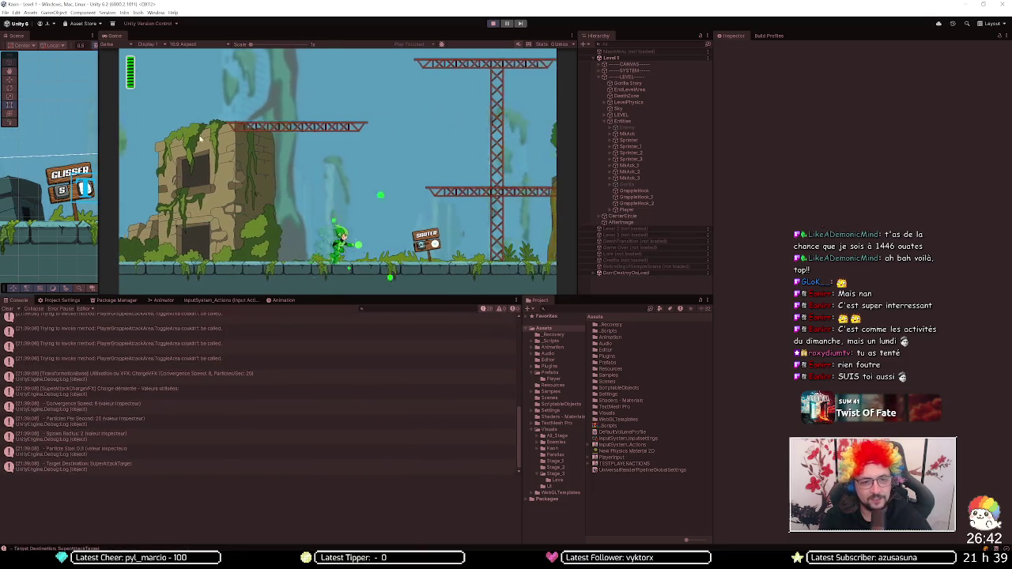
key("space")
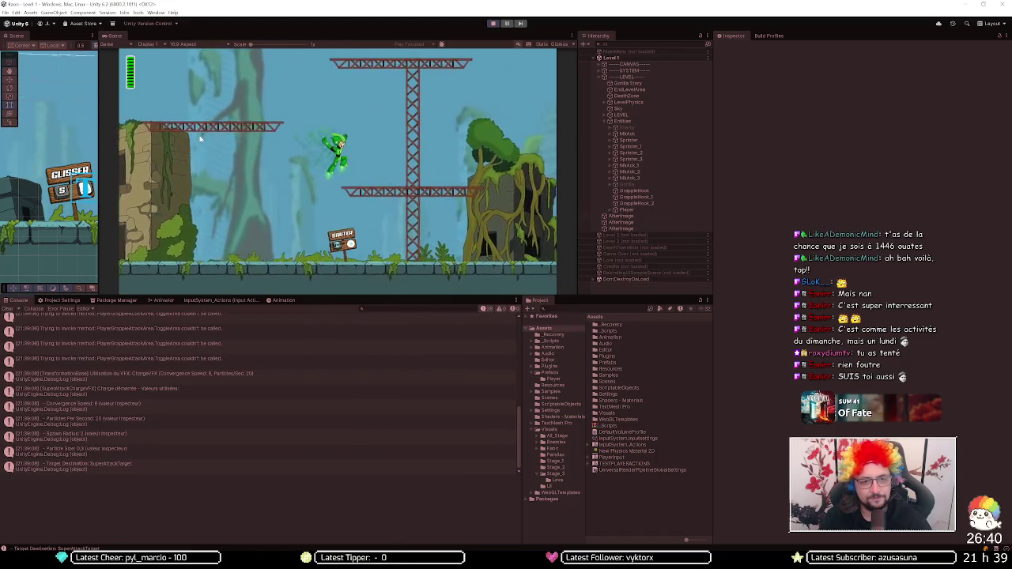
key("Left")
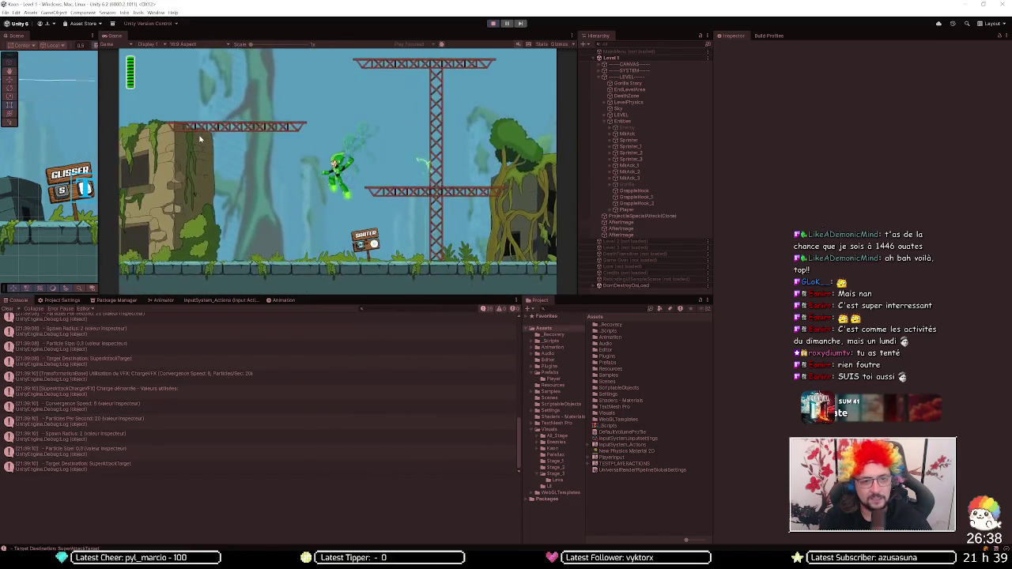
key("Left")
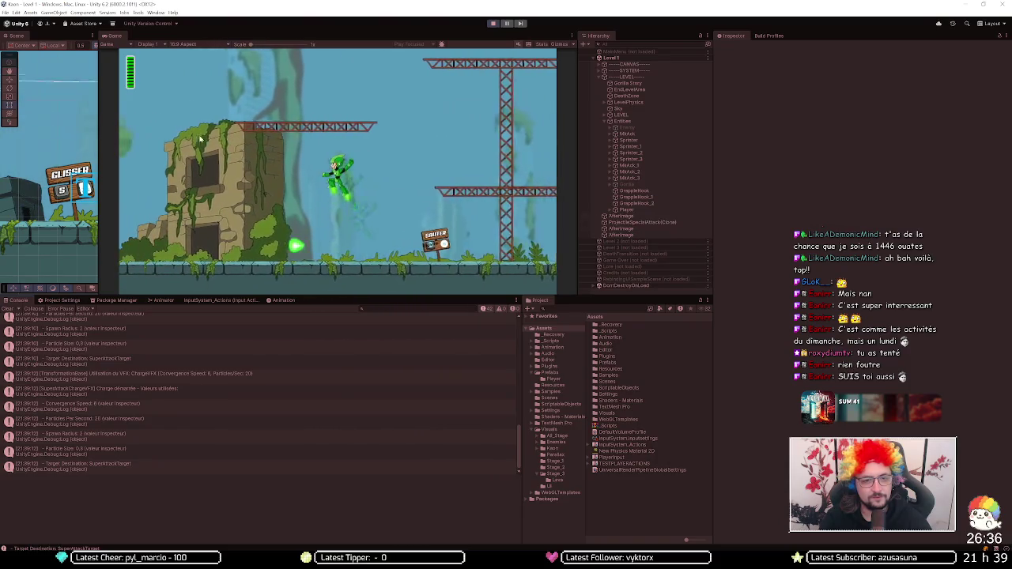
Step: Run right with repeated jumps onto the girder platform, then switch to Visual Studio
key("Right")
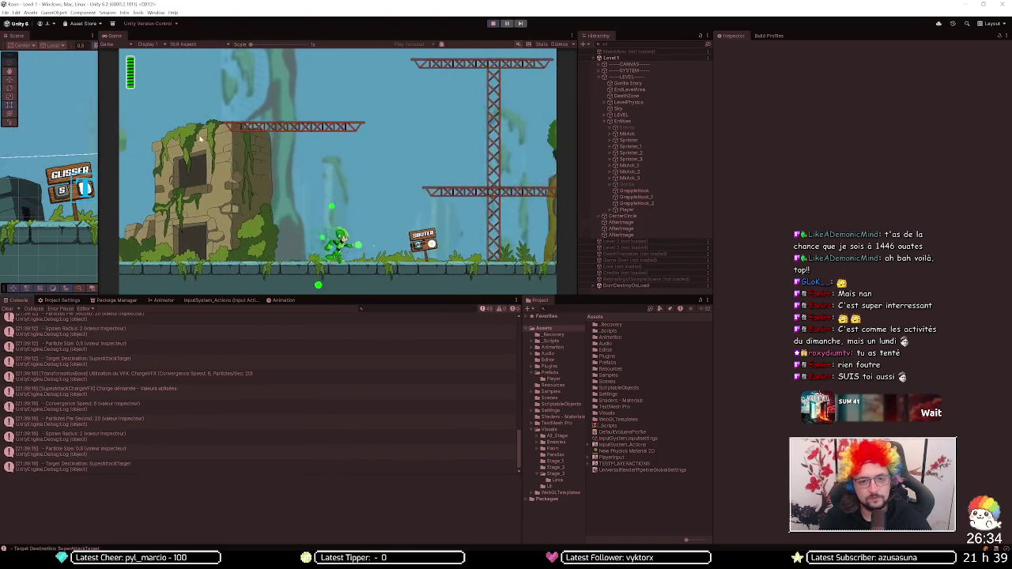
key("space")
key("Right")
key("space")
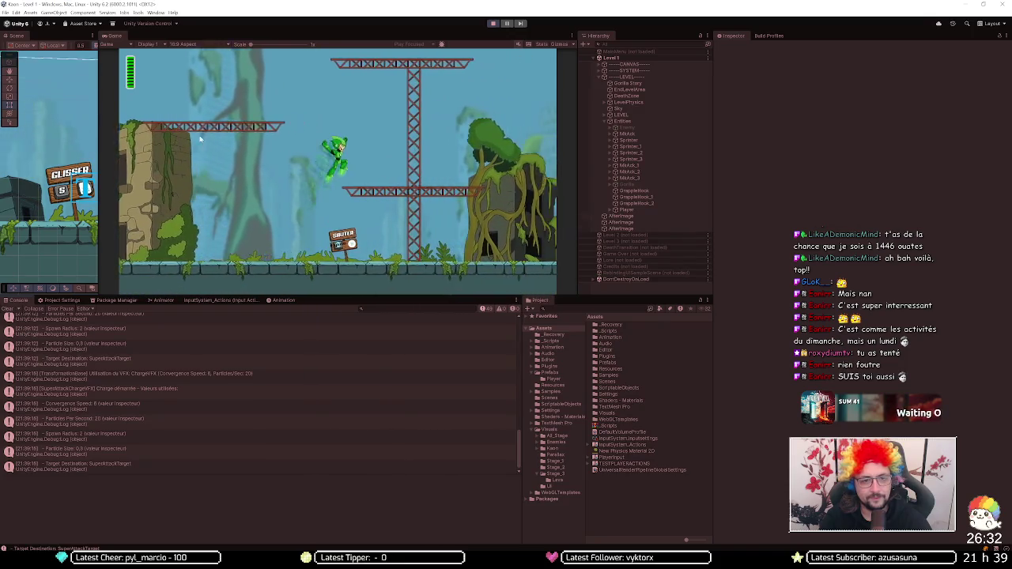
key("Right")
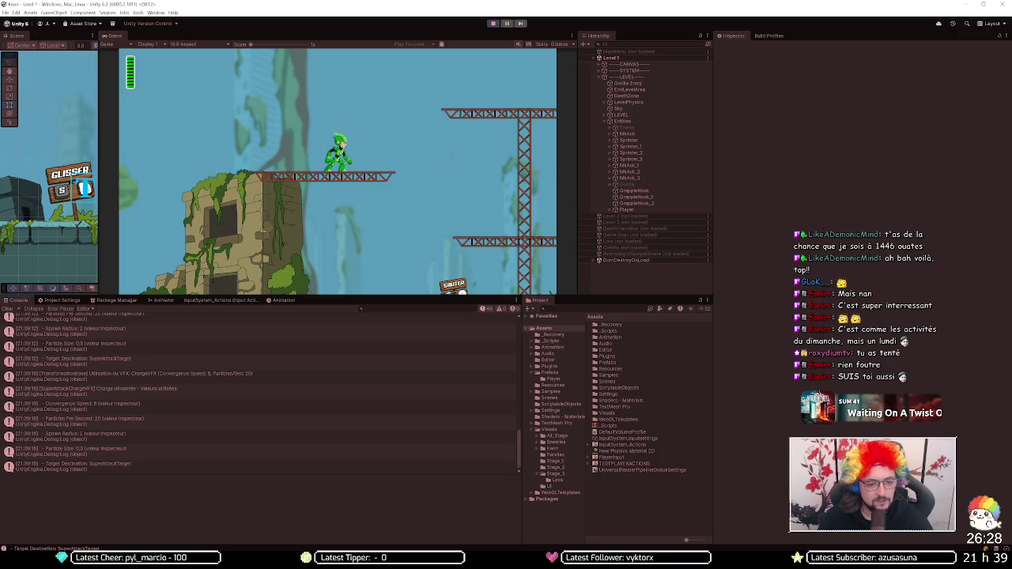
key("alt+Tab")
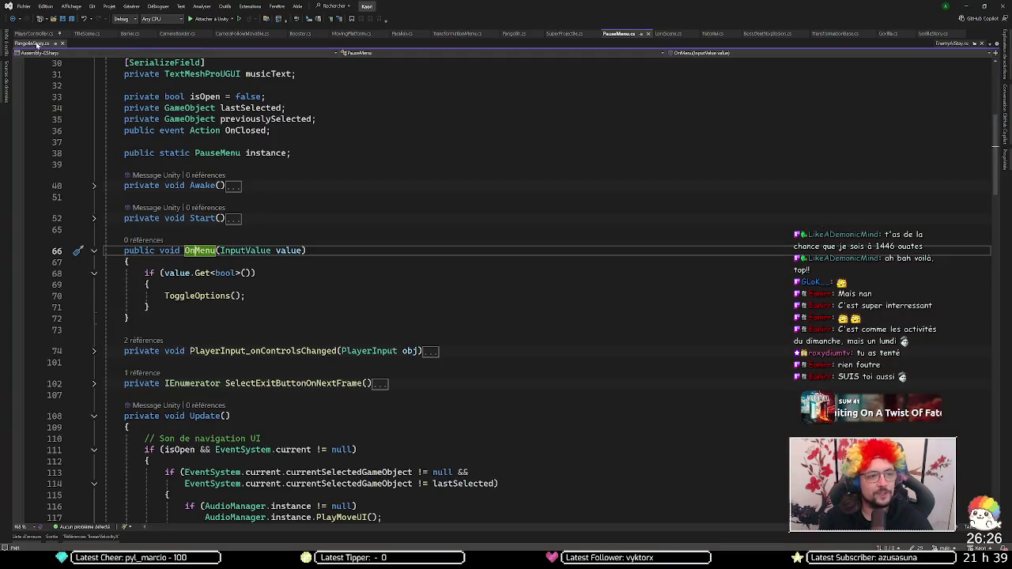
Step: Open PlayerController.cs and fold the OnCameraMove method and DAMAGE region
left_click(33, 34)
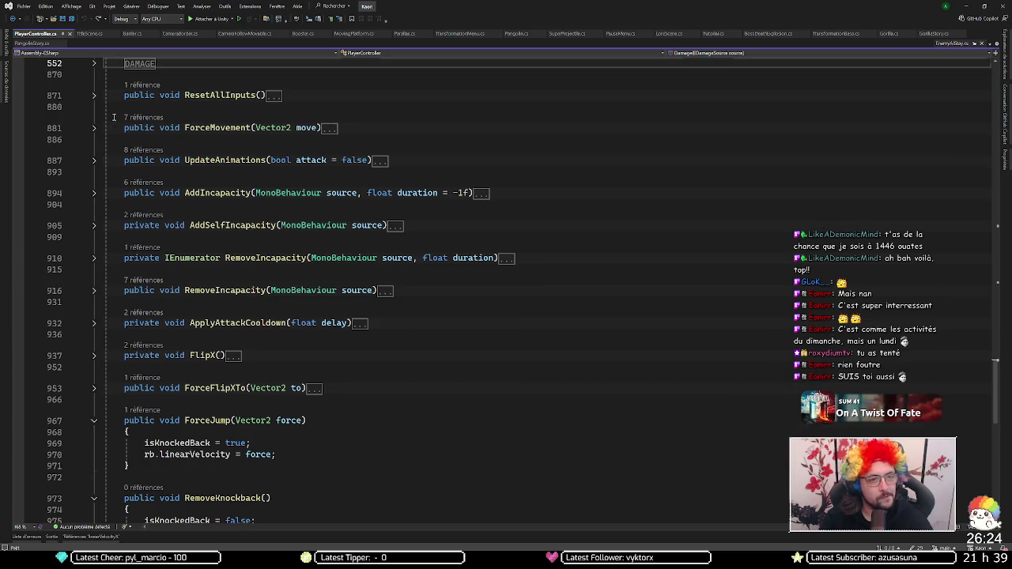
scroll(113, 117, "up", 9)
key("ctrl+m")
key("ctrl+o")
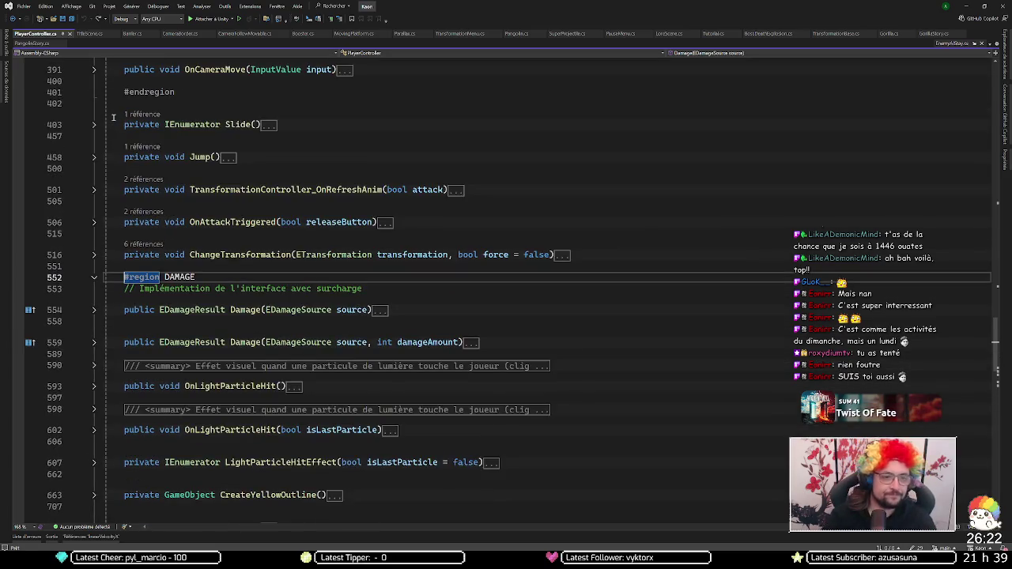
left_click(93, 278)
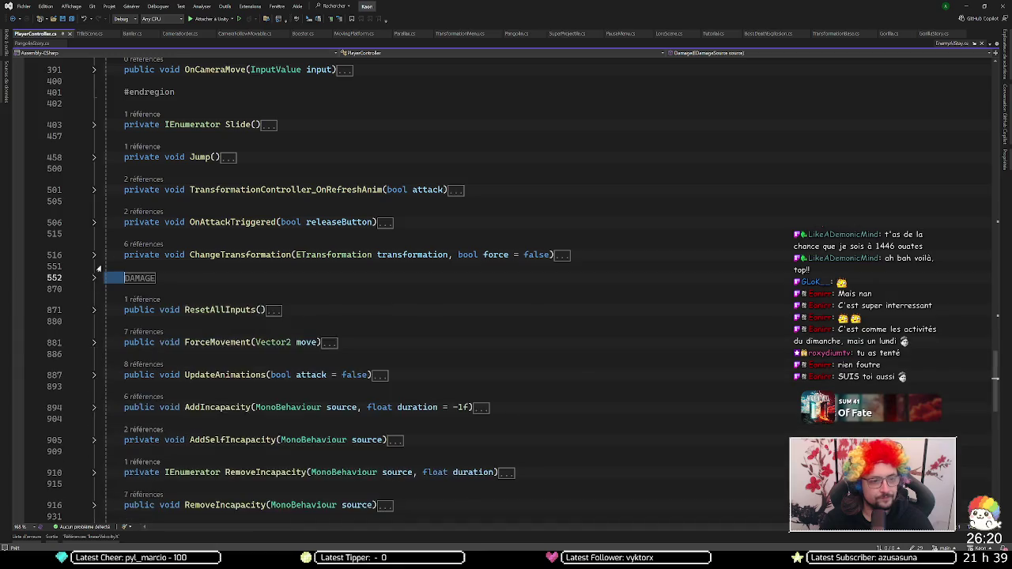
scroll(103, 261, "up", 12)
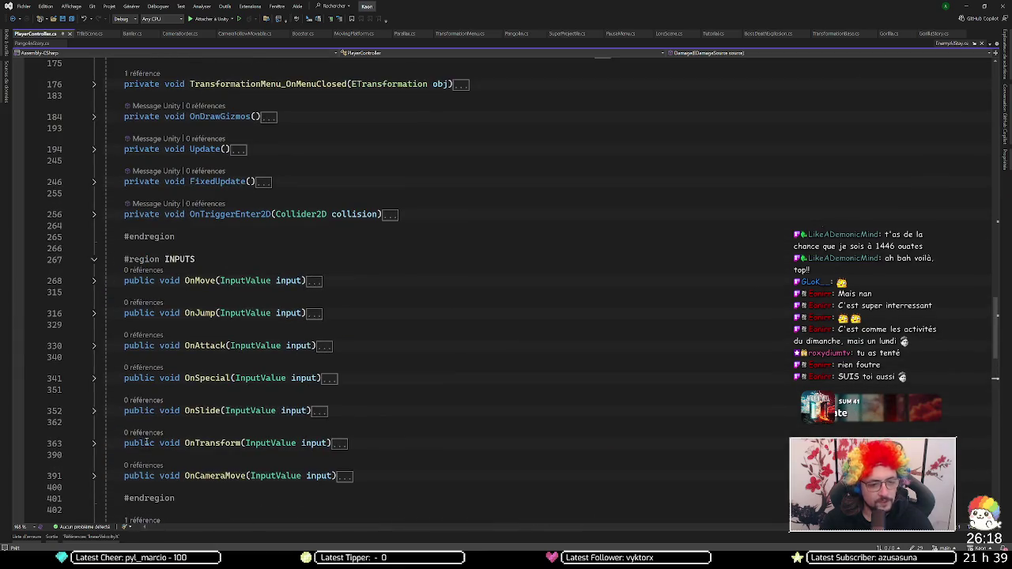
Step: Breakpoint OnSlide's transformationMenu.isOpen check at line 354 and attach the debugger to Unity
left_click(94, 411)
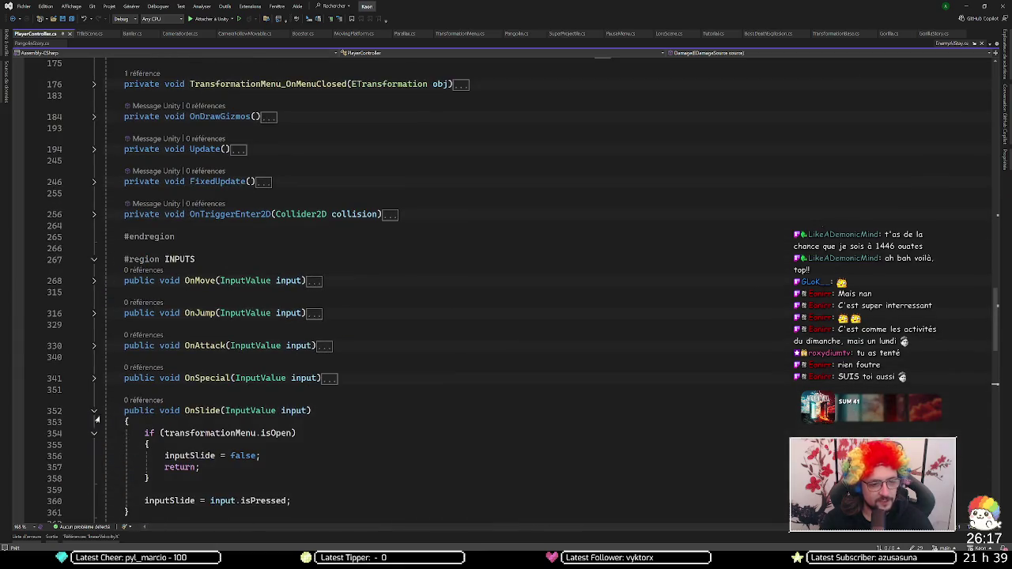
left_click(19, 433)
left_click(209, 19)
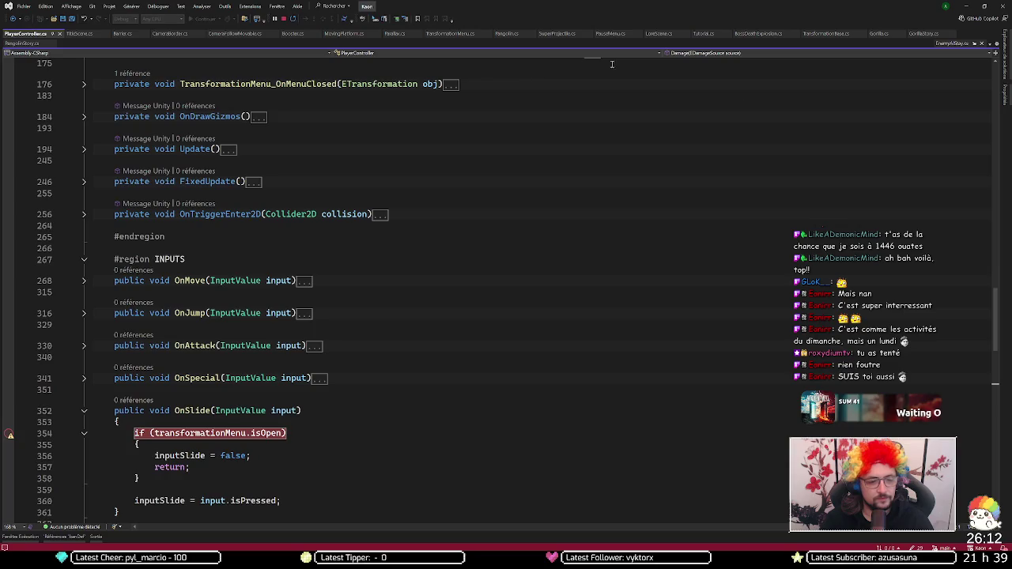
left_click(964, 6)
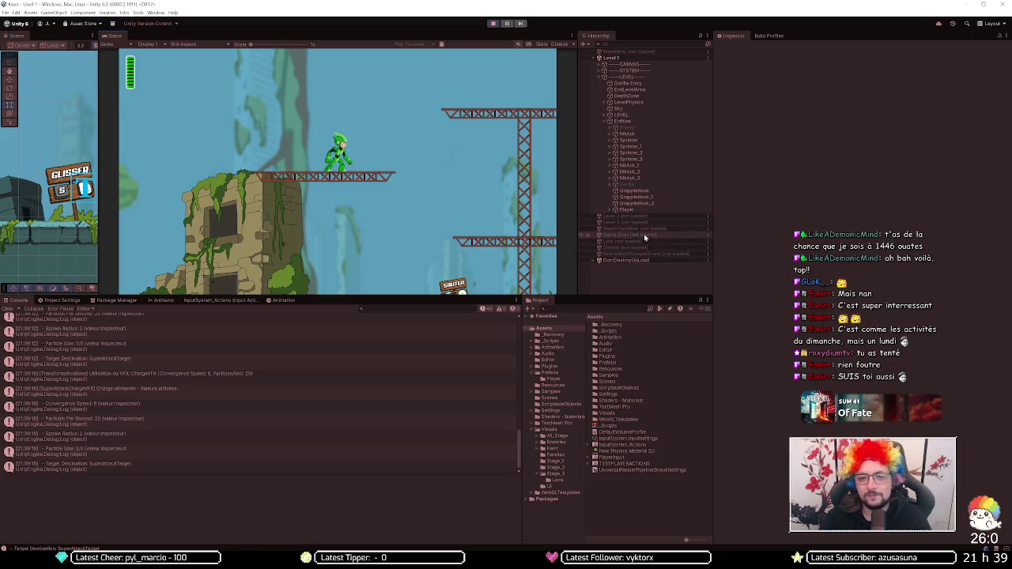
Step: Expand and collapse the Player object's children, then select Player to view its components
left_click(615, 210)
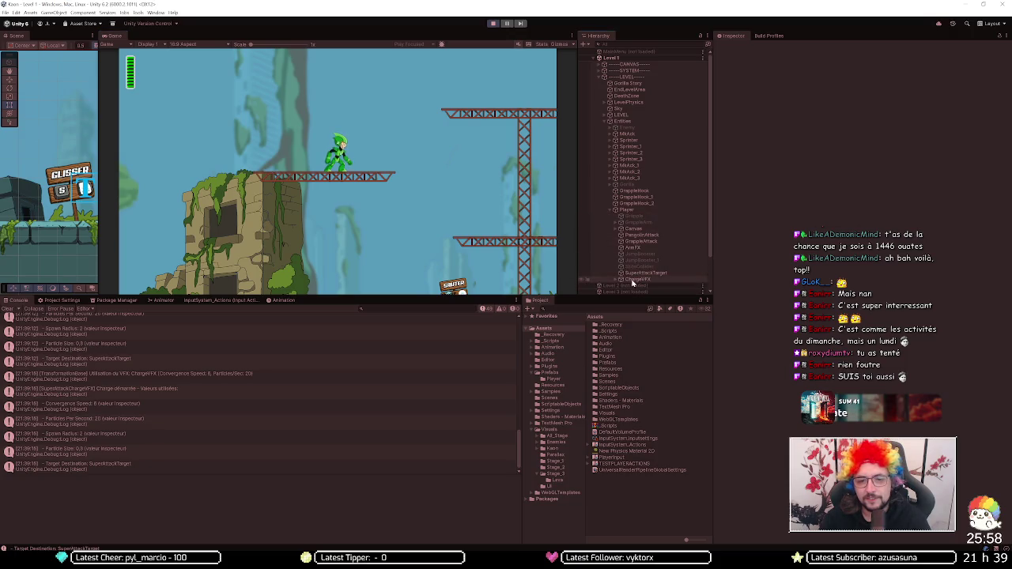
left_click(610, 210)
left_click(617, 210)
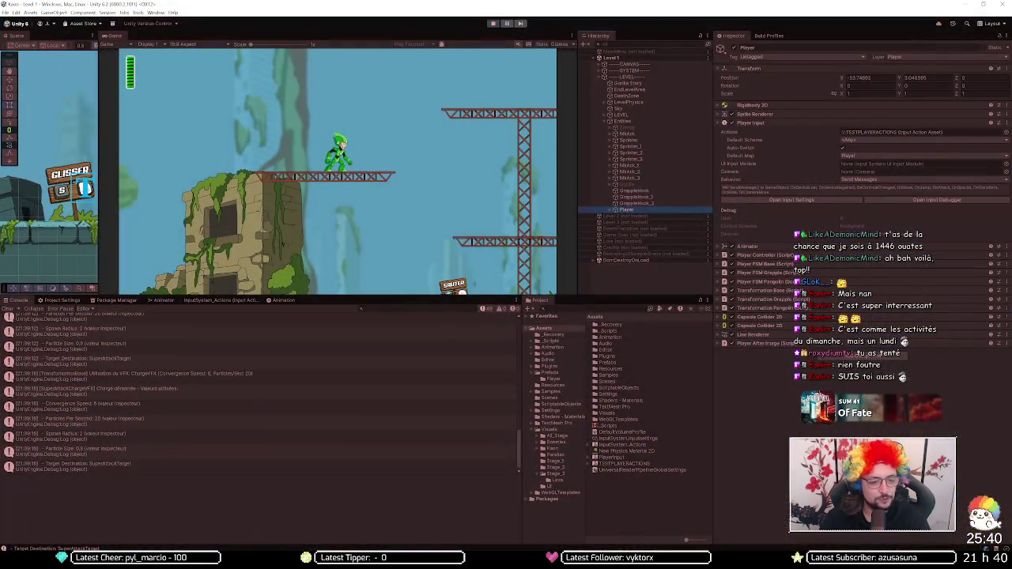
Step: Unfold OnMove, set then remove a breakpoint on its isOpen check, and return to Unity
key("alt+Tab")
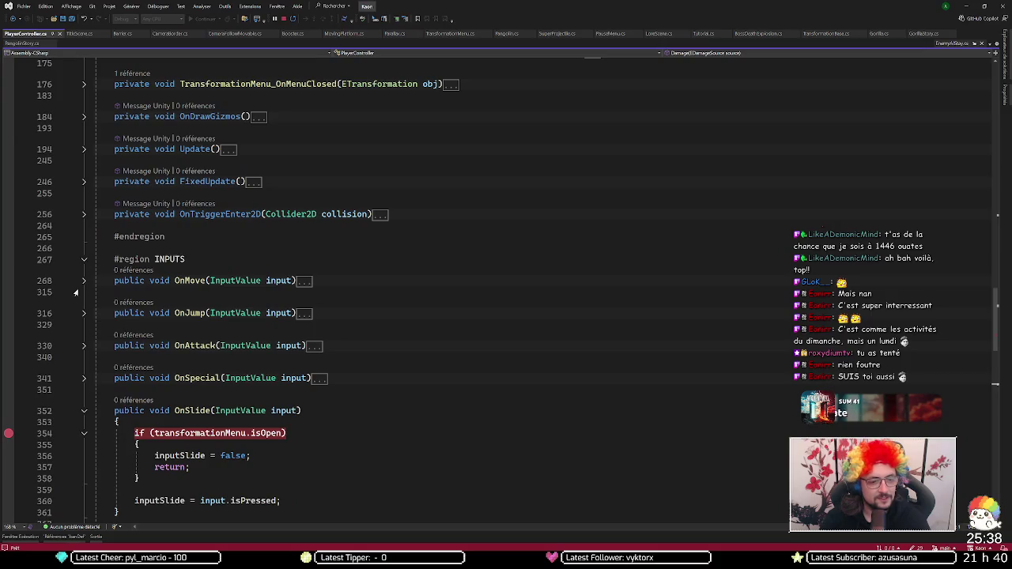
left_click(83, 282)
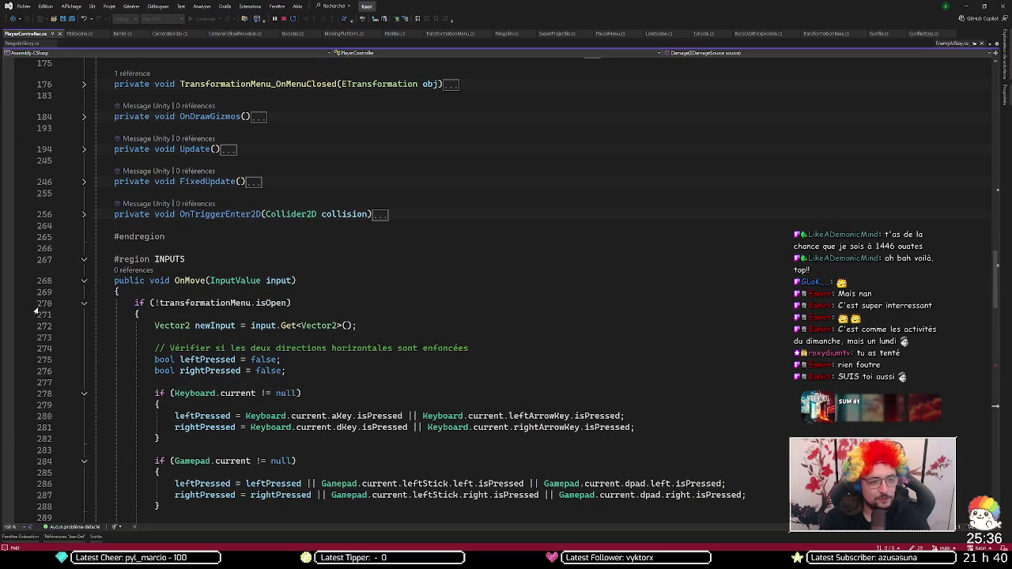
left_click(9, 304)
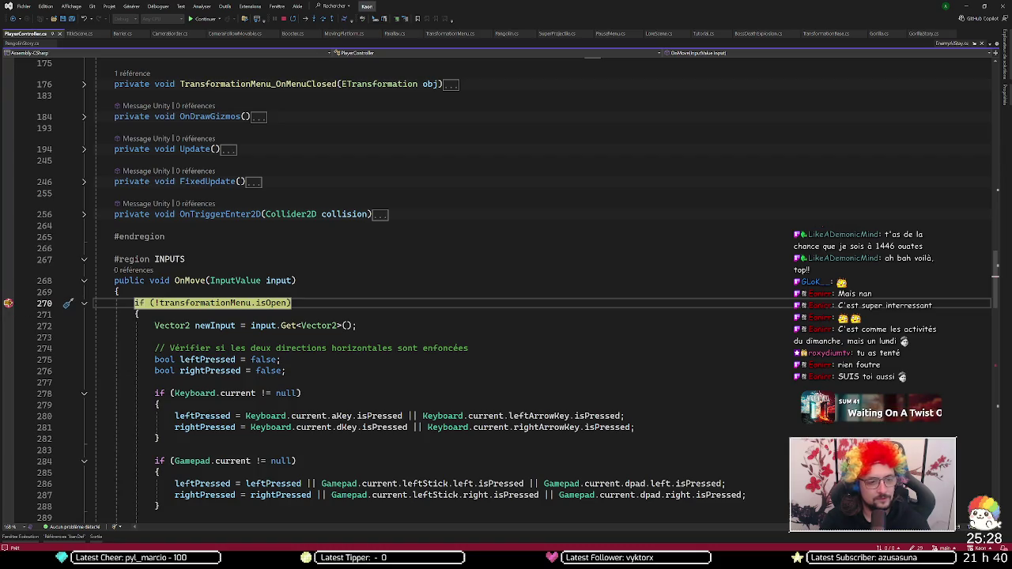
left_click(20, 306)
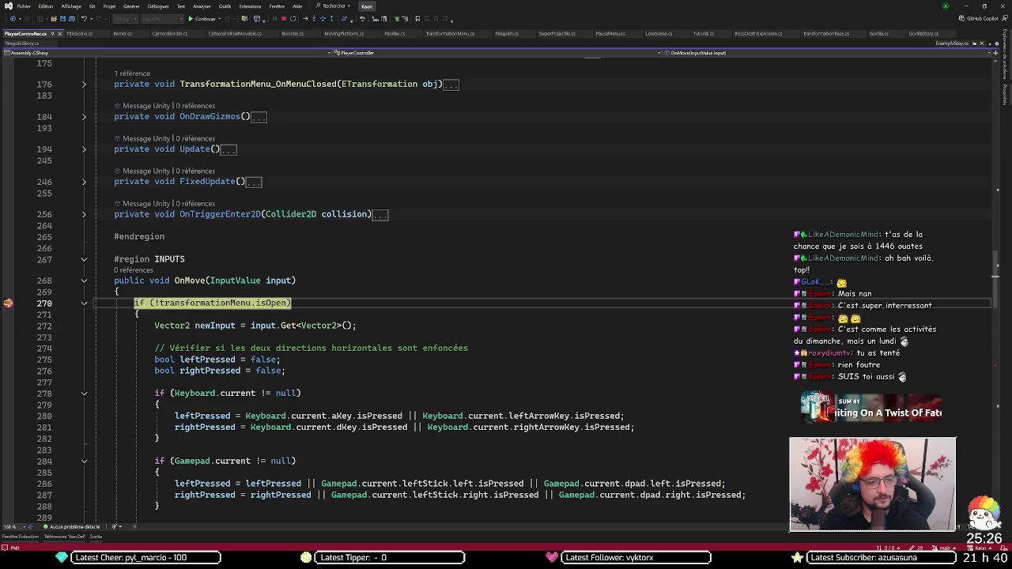
key("Left")
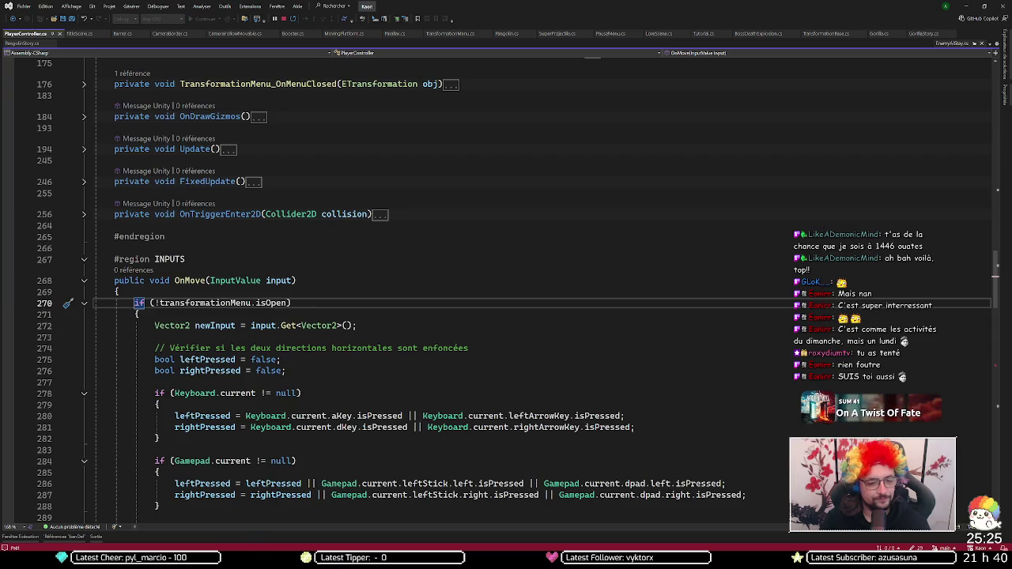
key("alt+Tab")
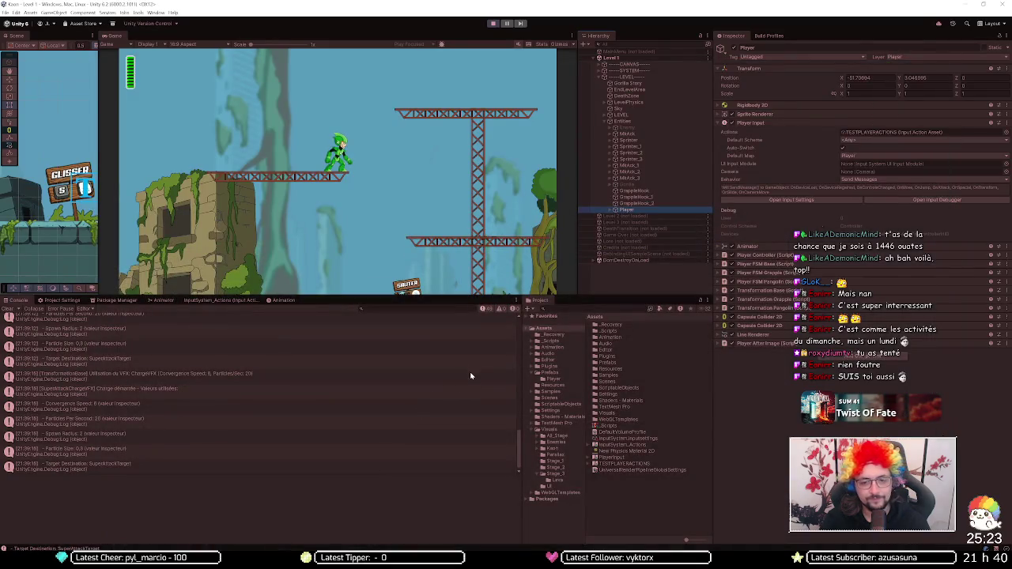
Step: Open TESTPLAYERACTIONS in the Input Actions editor and expand the Player map's Slide action
left_click(226, 300)
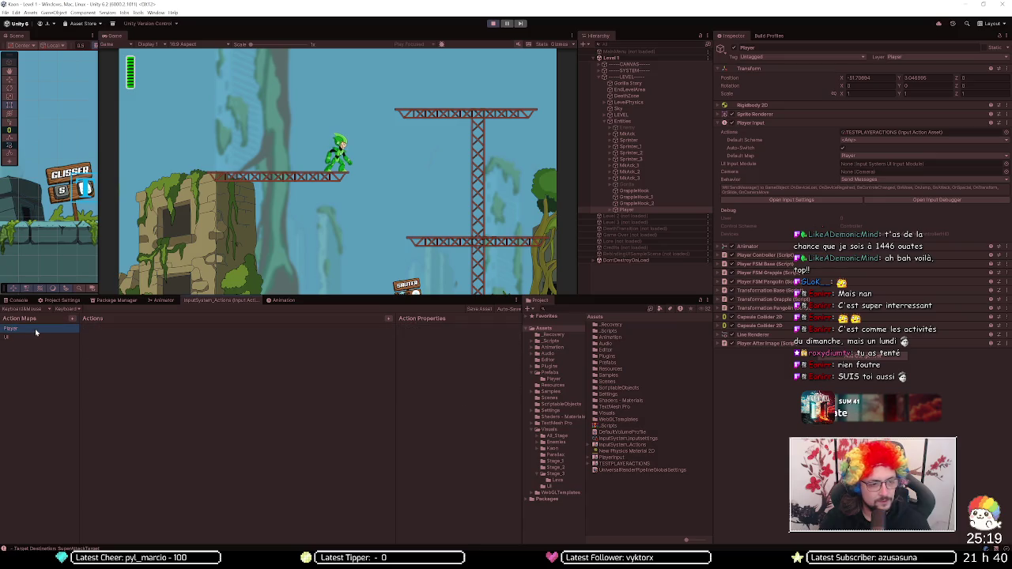
left_click(624, 464)
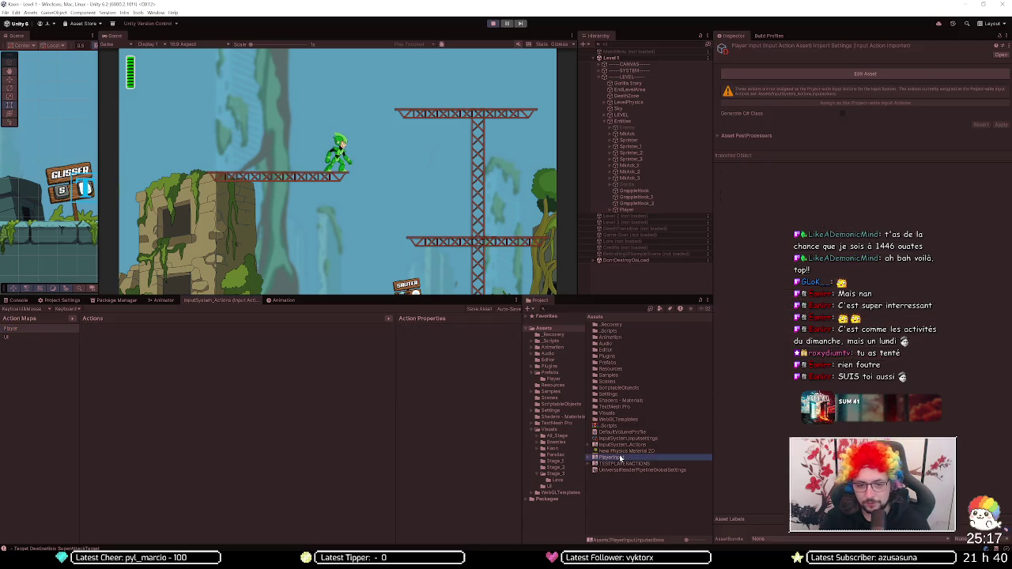
double_click(662, 464)
left_click(39, 328)
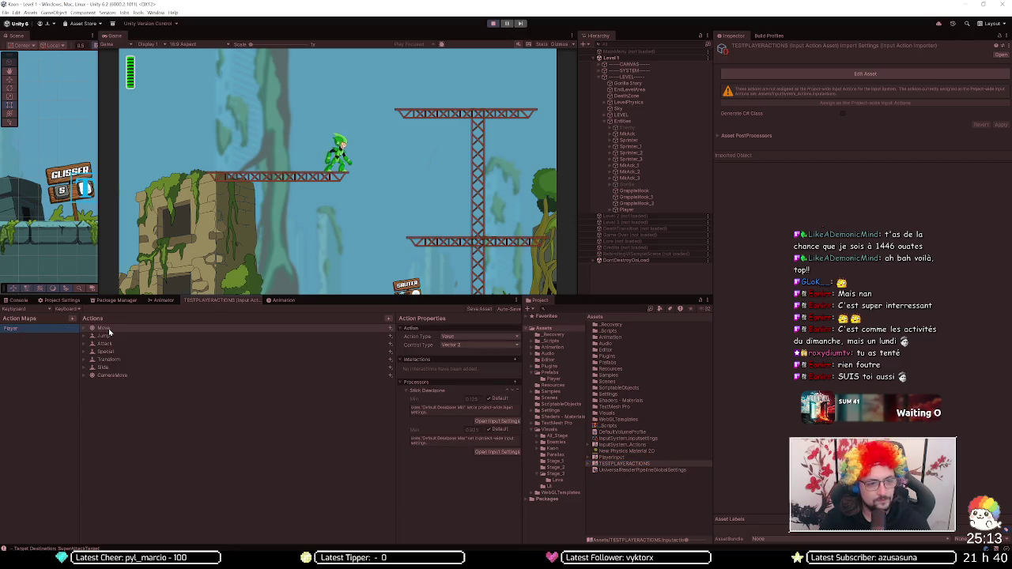
left_click(102, 367)
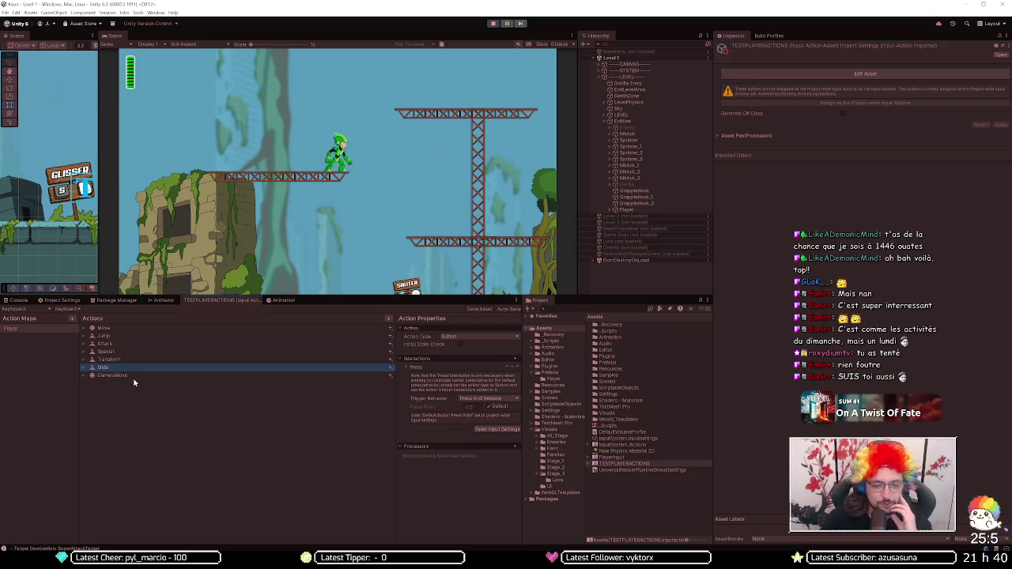
left_click(85, 368)
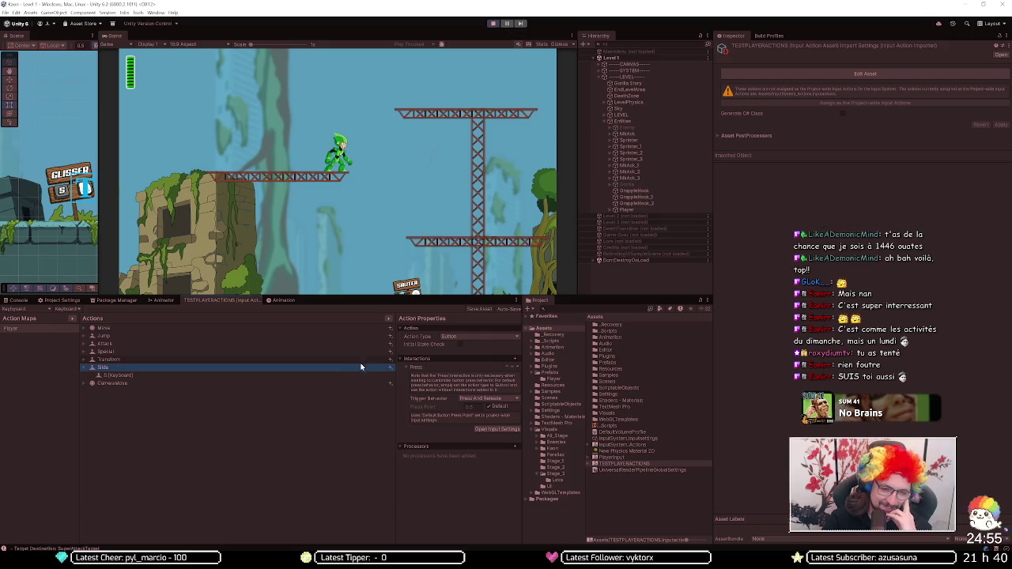
Step: Add a binding to Slide, inspect its S [Keyboard] binding, and stop Play mode
left_click(389, 370)
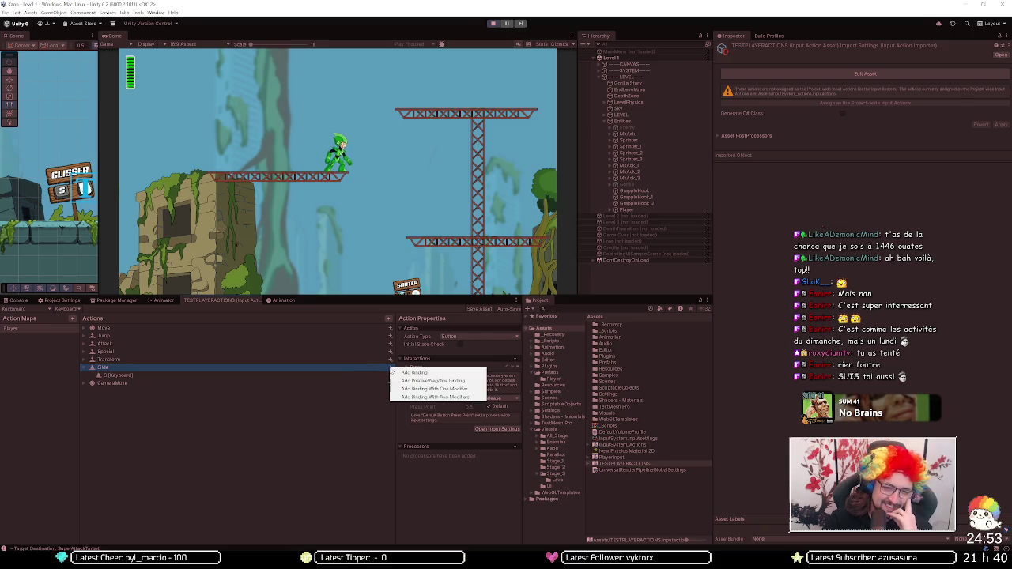
left_click(404, 372)
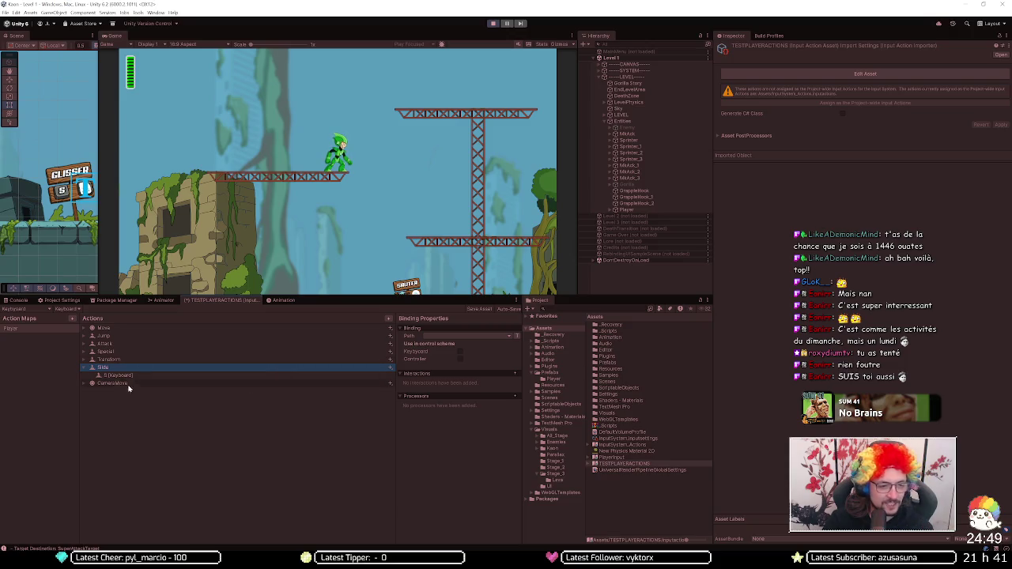
left_click(390, 370)
left_click(316, 374)
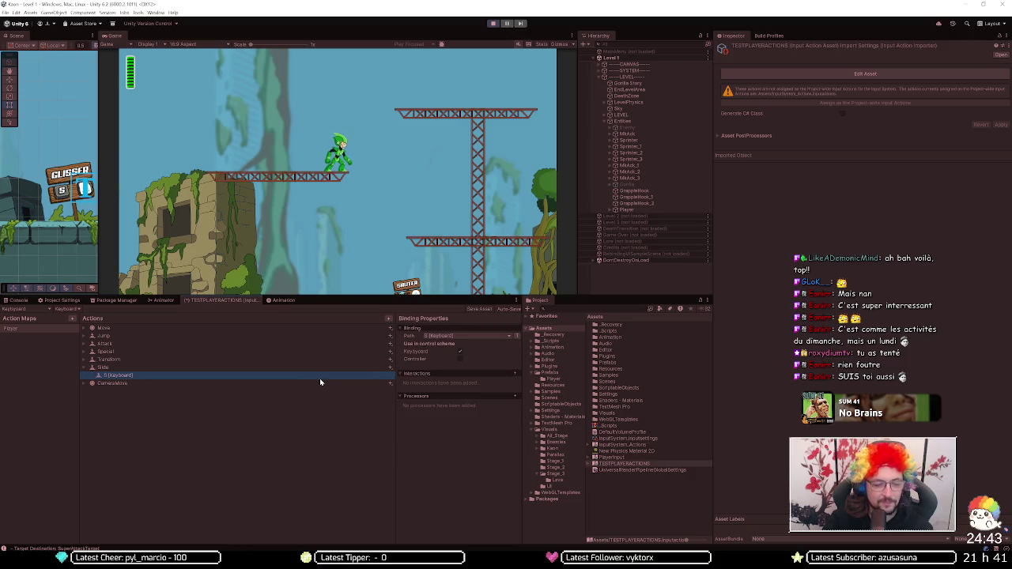
left_click(493, 23)
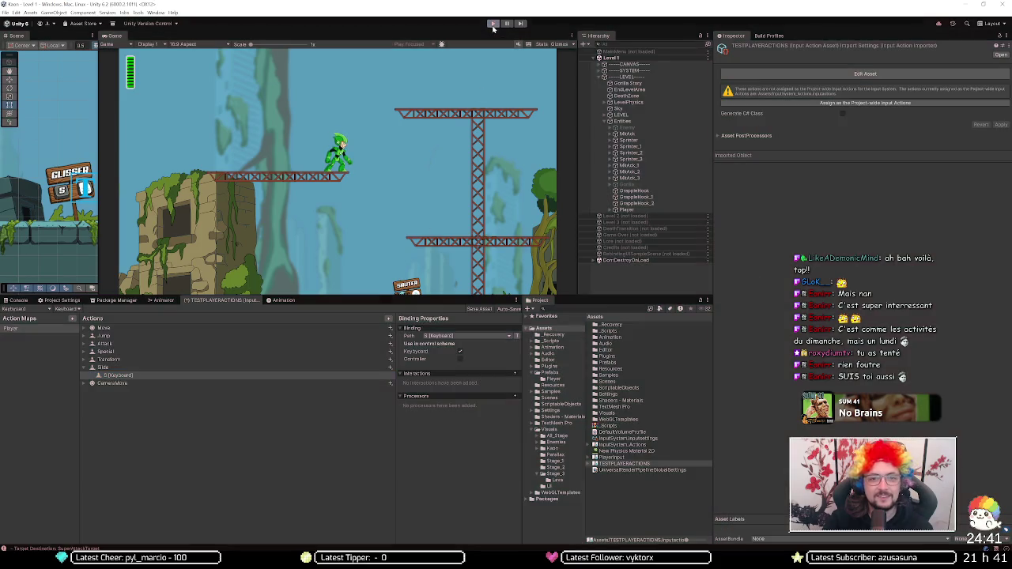
Step: Add a new empty binding to Slide and set its Path to listen for input
left_click(348, 367)
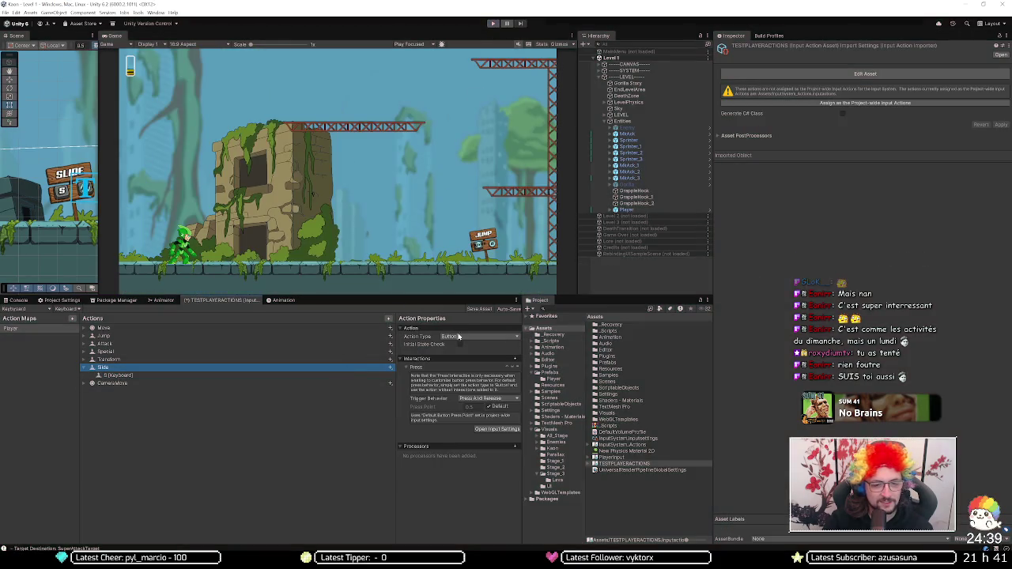
left_click(390, 367)
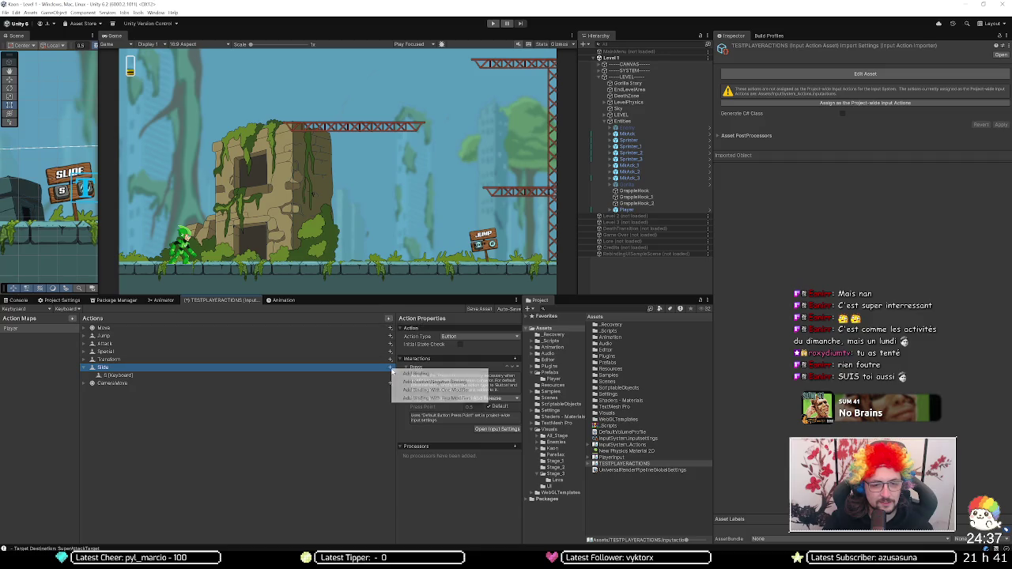
left_click(396, 375)
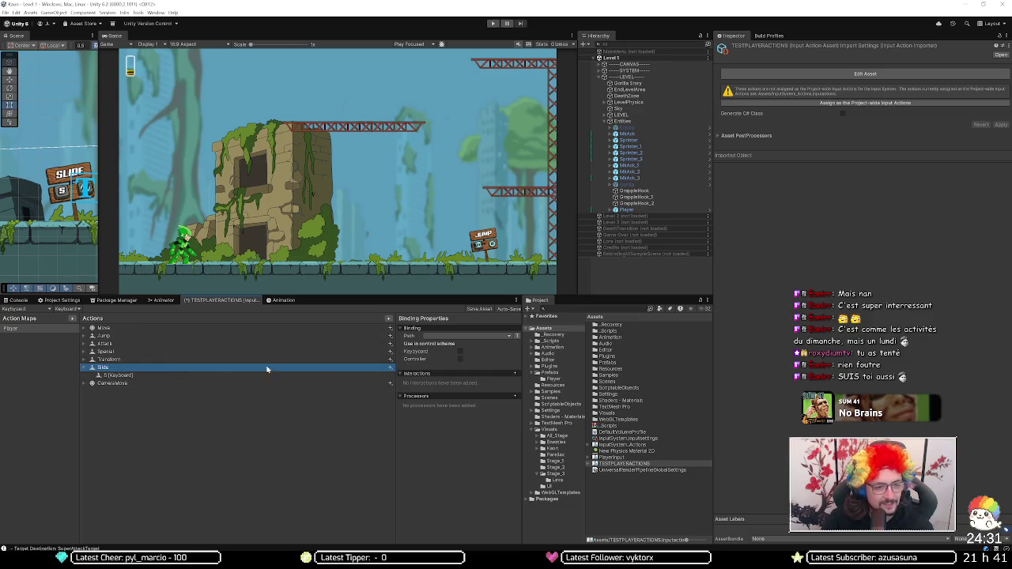
left_click(447, 337)
left_click(434, 345)
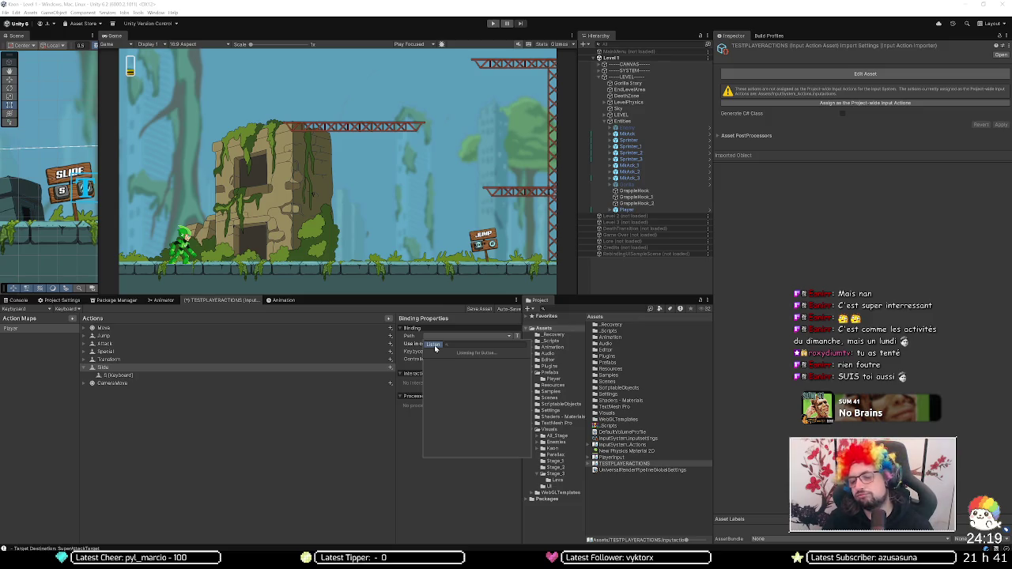
Step: Bind Right Trigger [Gamepad], show All Control Schemes, delete empty bindings, and tick Controller
left_click(434, 345)
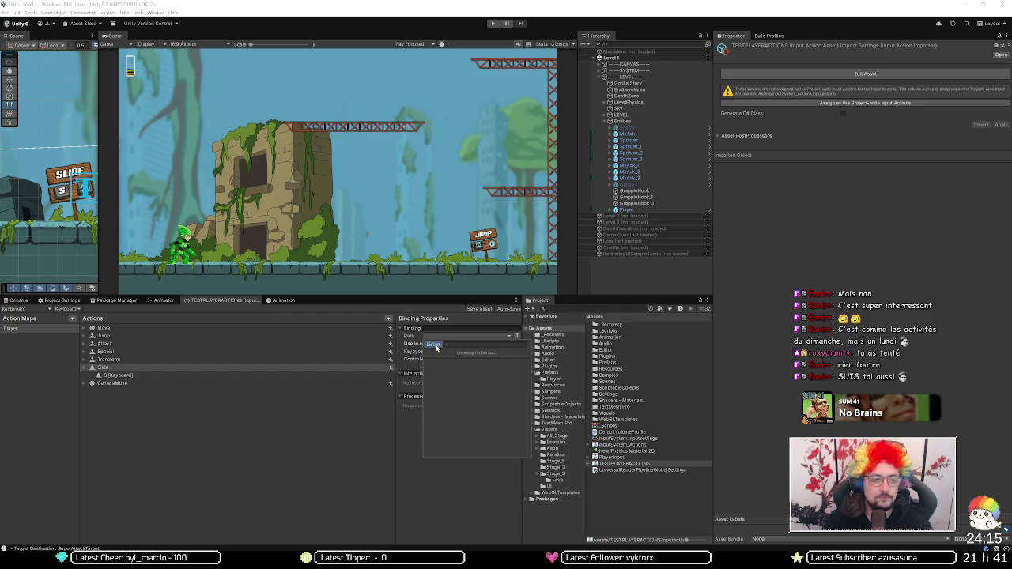
left_click(39, 309)
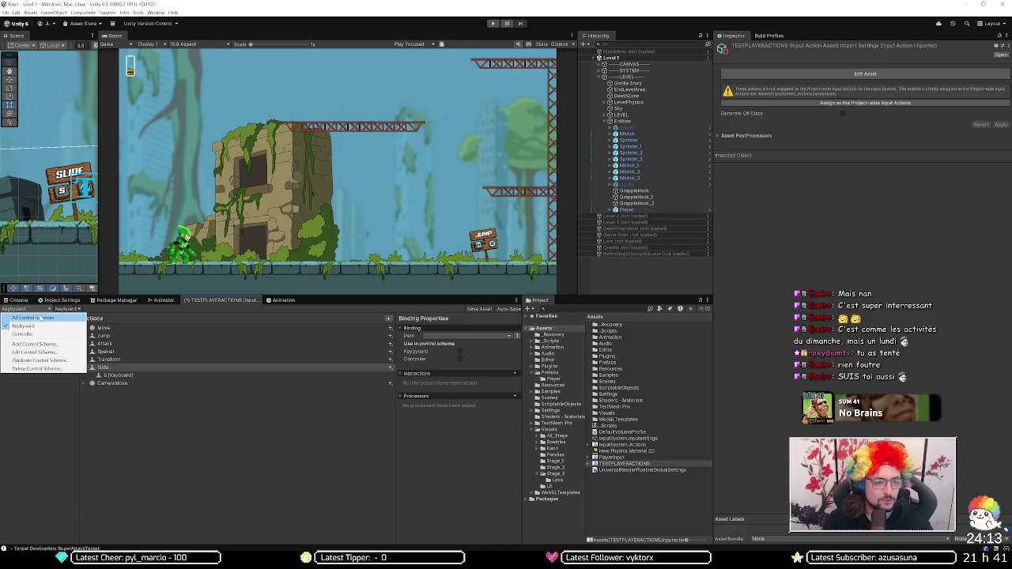
left_click(31, 318)
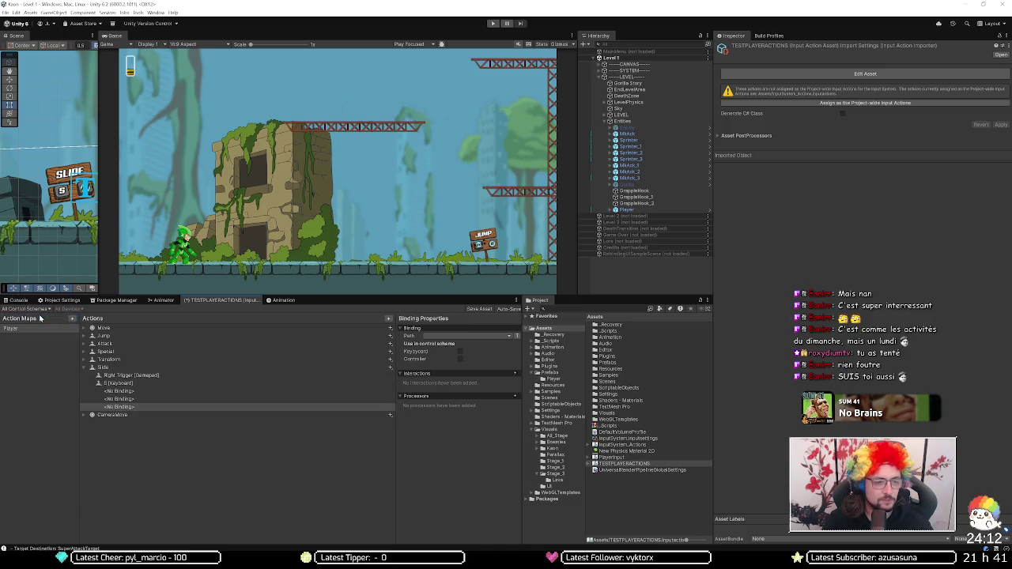
left_click(154, 392)
key("Delete")
key("Delete")
key("Delete")
left_click(121, 376)
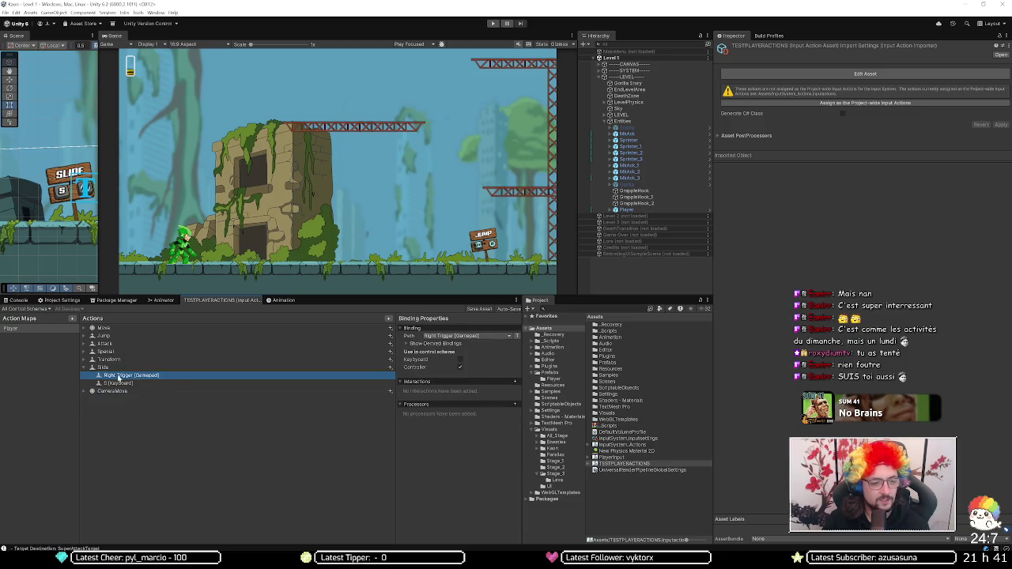
left_click(460, 367)
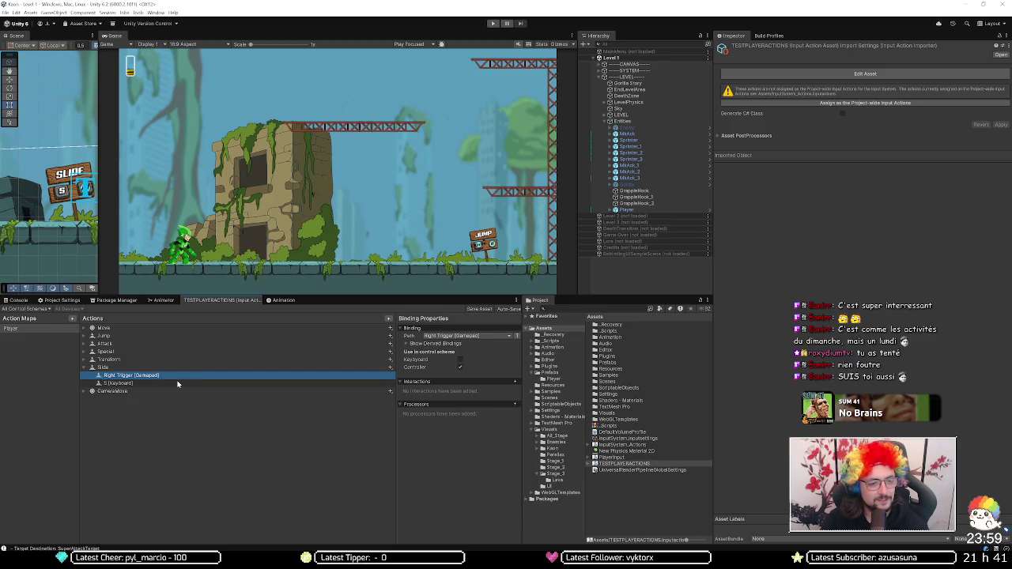
Step: Browse the Transform, Slide, CameraMove and Move actions, then switch to Visual Studio
left_click(102, 362)
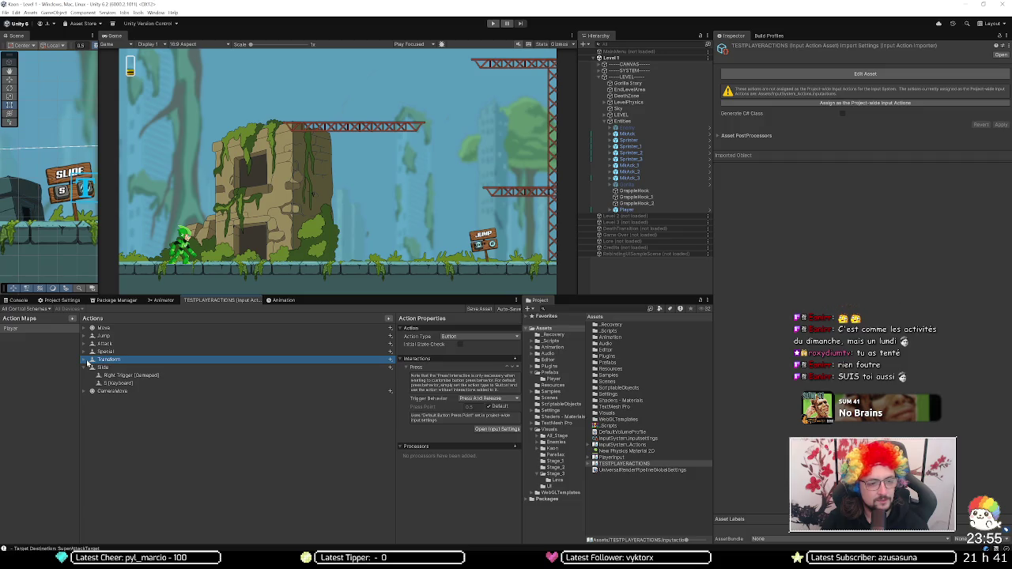
left_click(104, 368)
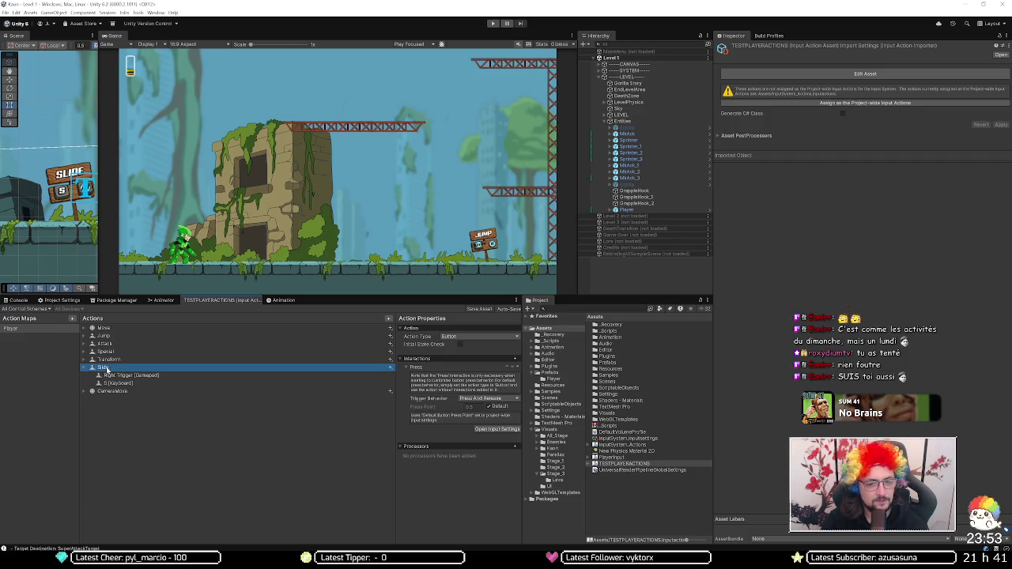
key("Up")
key("Down")
key("Left")
key("Up")
key("Down")
key("Down")
key("Up")
key("Up")
key("Up")
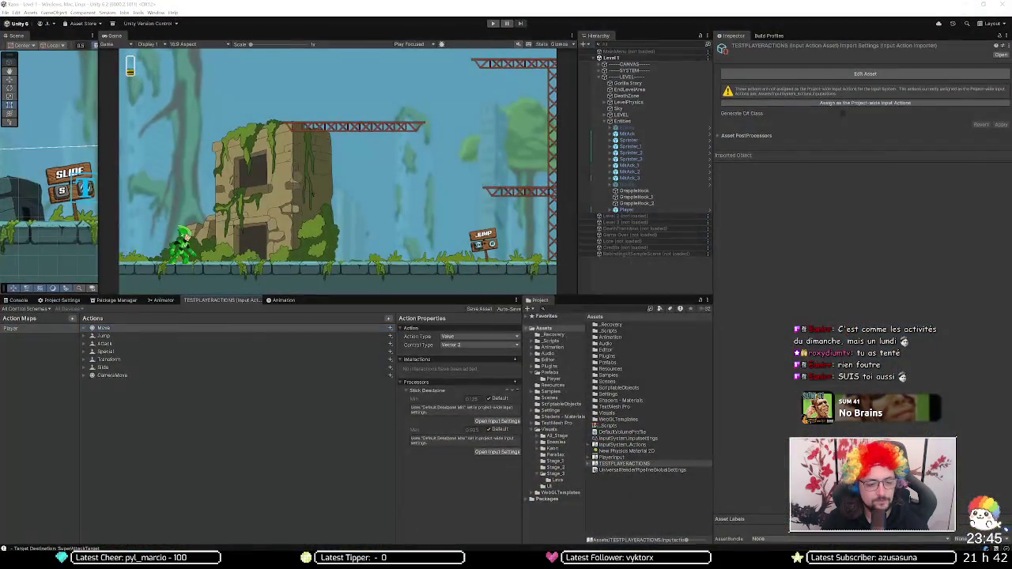
key("alt+Tab")
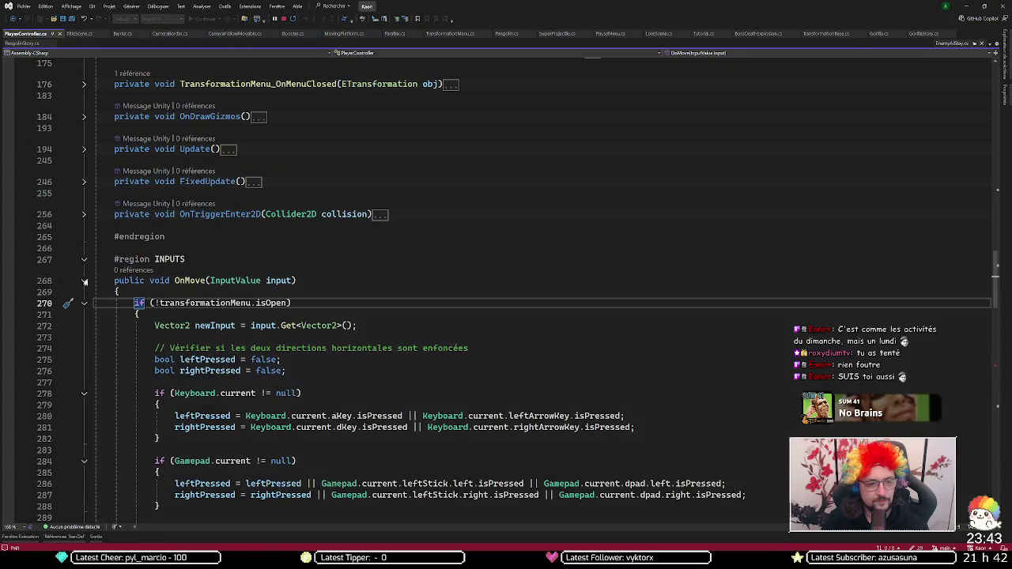
Step: Fold the OnMove method, then reopen the KAON project from Unity Hub
left_click(84, 281)
scroll(197, 322, "down", 2)
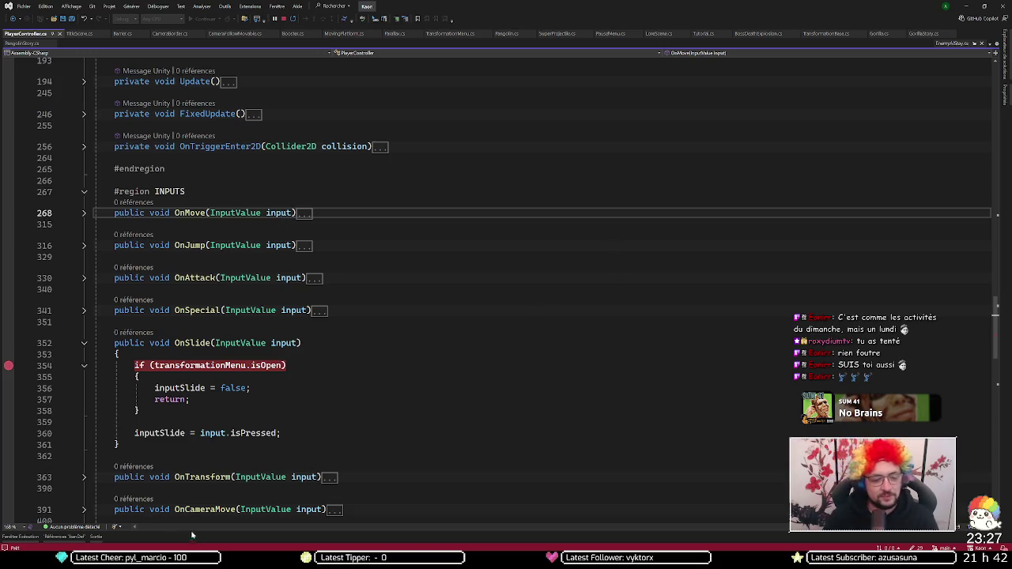
key("alt+Tab")
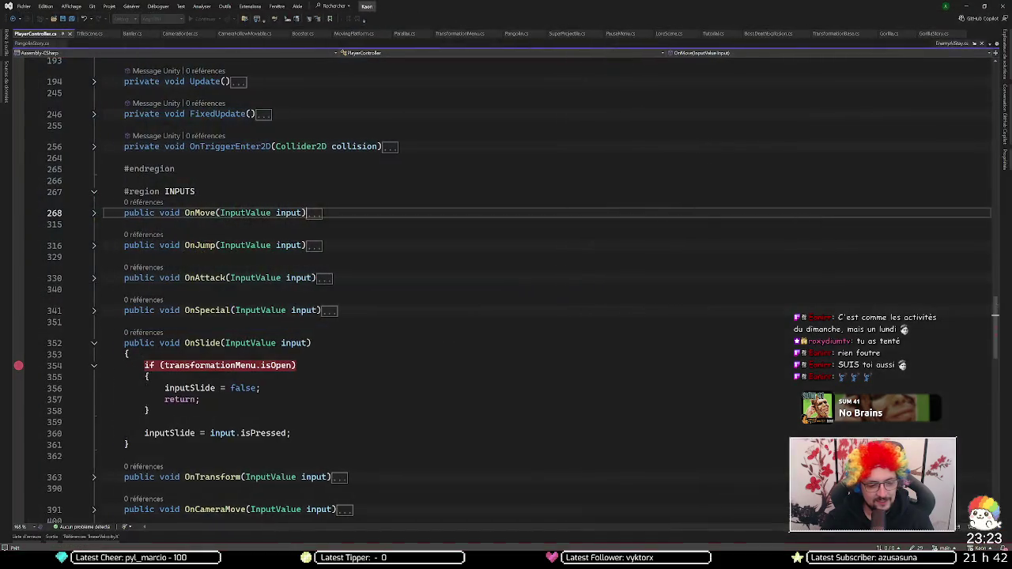
left_click(491, 298)
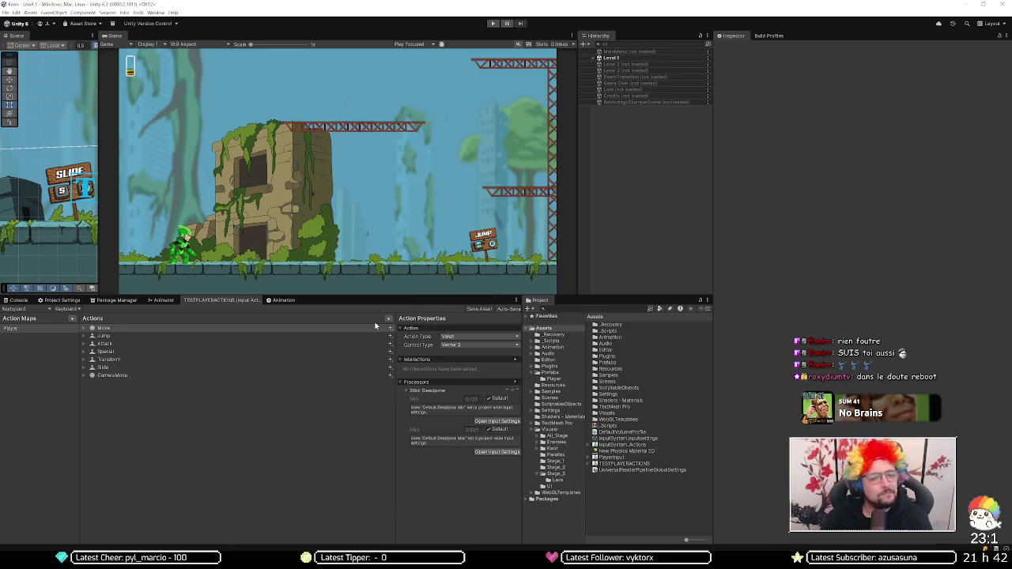
Step: Expand Slide, show All Control Schemes, and select its Right Trigger [Gamepad] binding
left_click(83, 367)
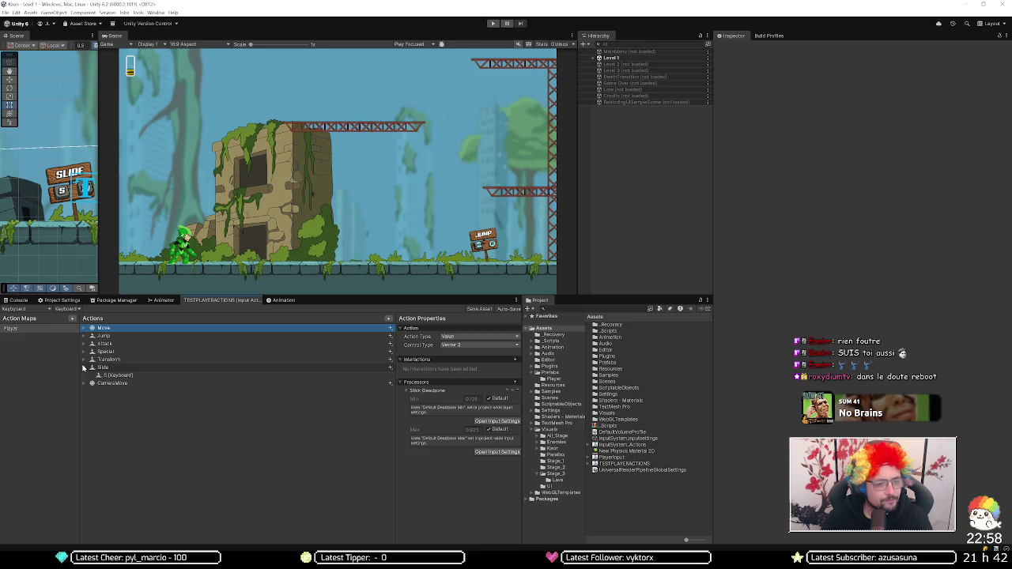
left_click(23, 308)
left_click(39, 318)
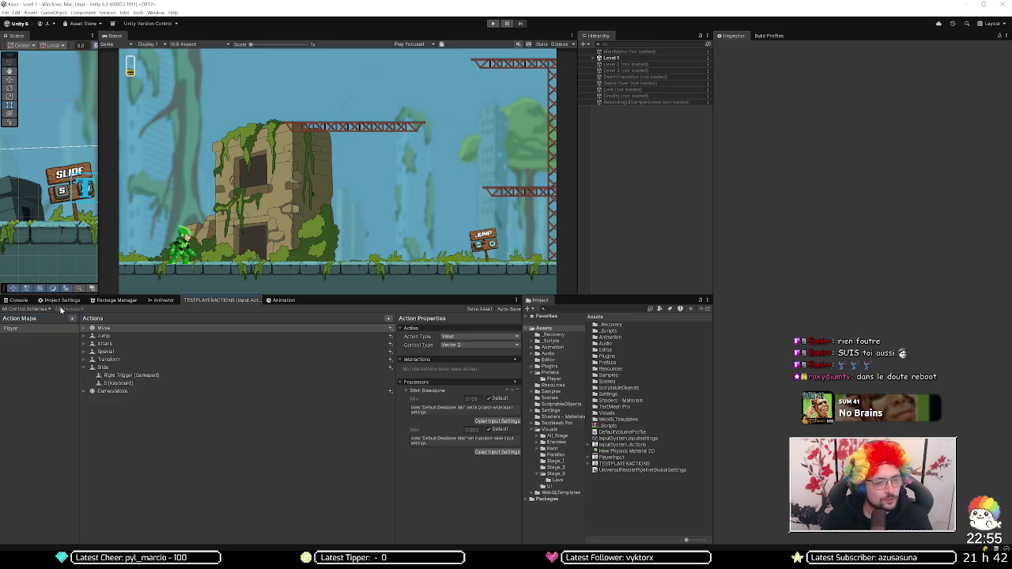
left_click(192, 375)
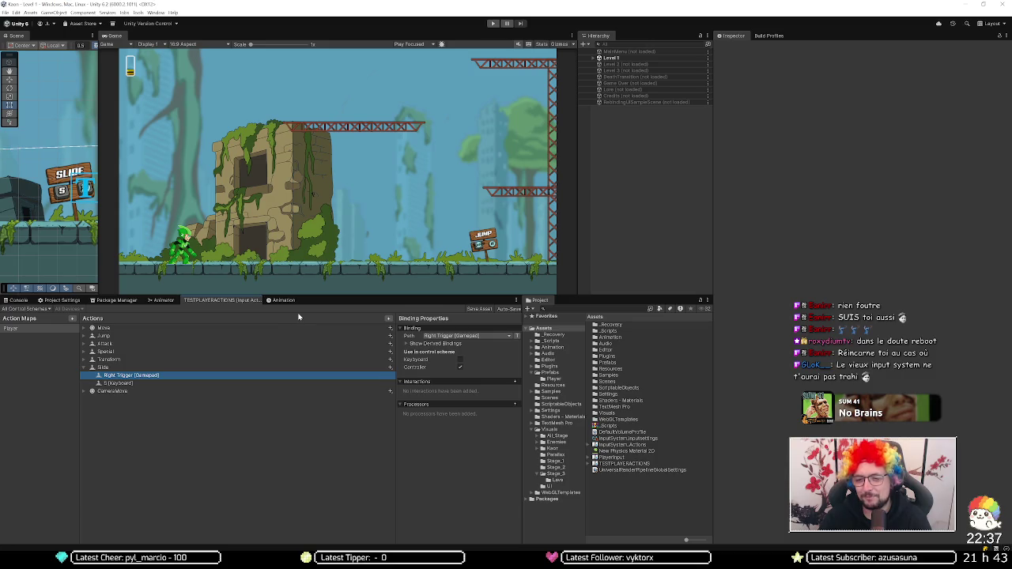
Step: Playtest Level 1 in Play mode, then stop the game
left_click(322, 298)
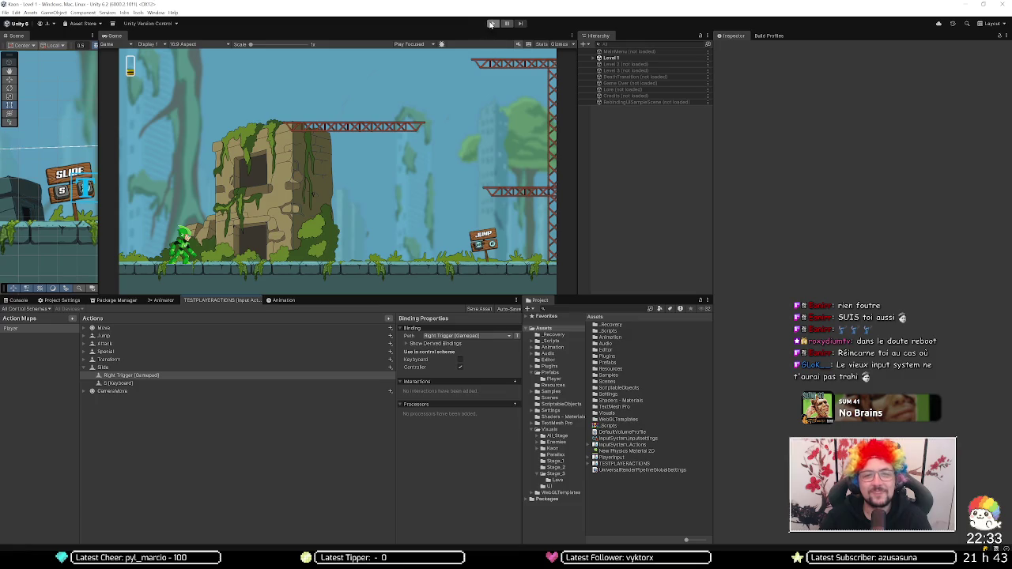
left_click(492, 23)
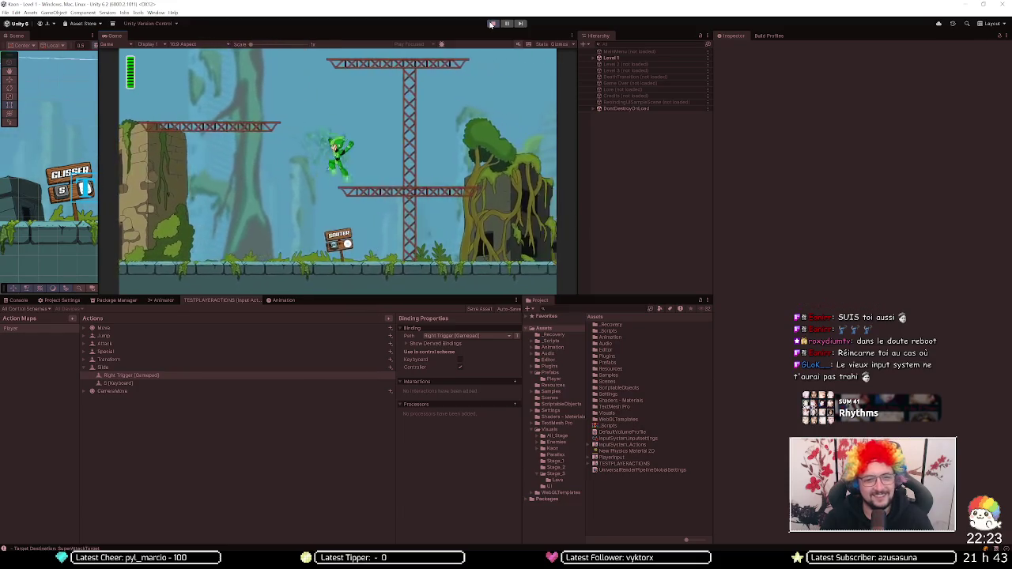
left_click(491, 24)
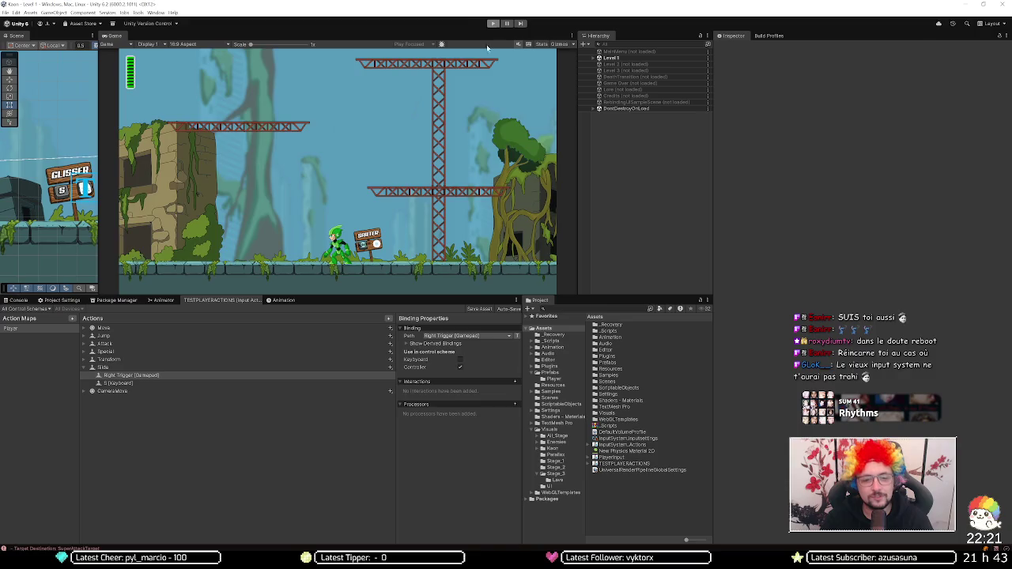
Step: Rebind Slide's gamepad binding to Right Shoulder [Gamepad] and save the input actions asset
left_click(491, 24)
left_click(509, 336)
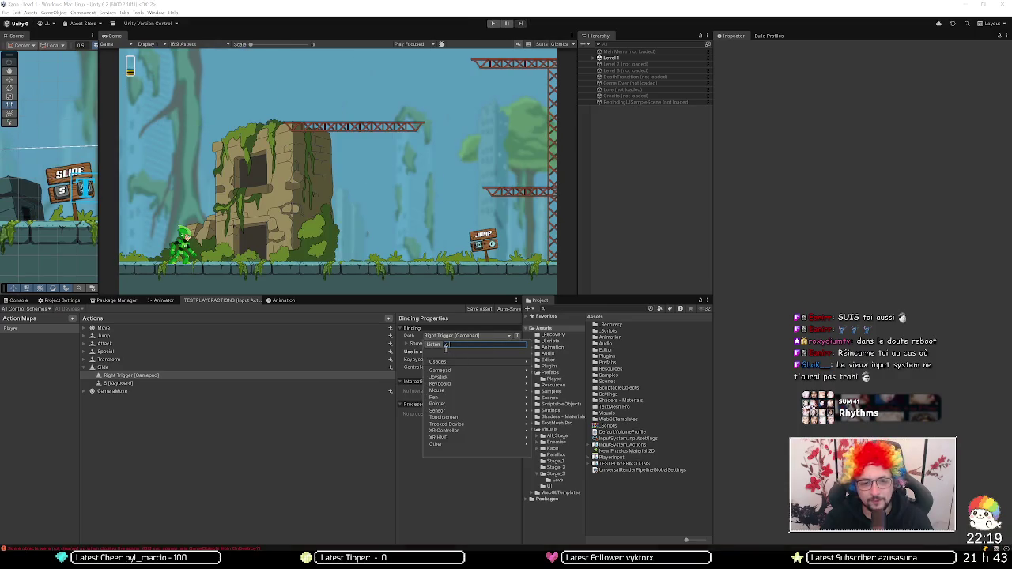
left_click(437, 346)
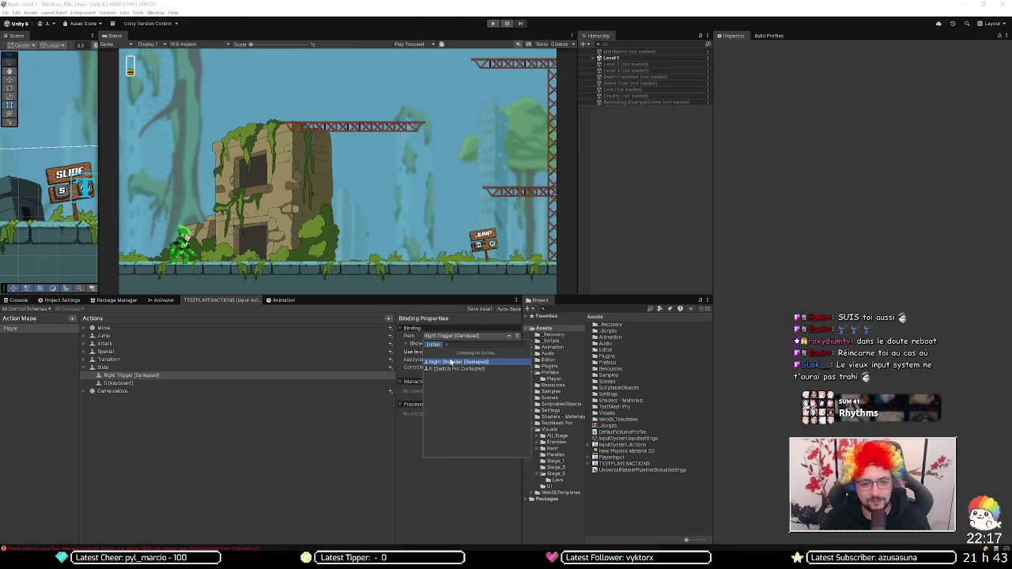
left_click(452, 362)
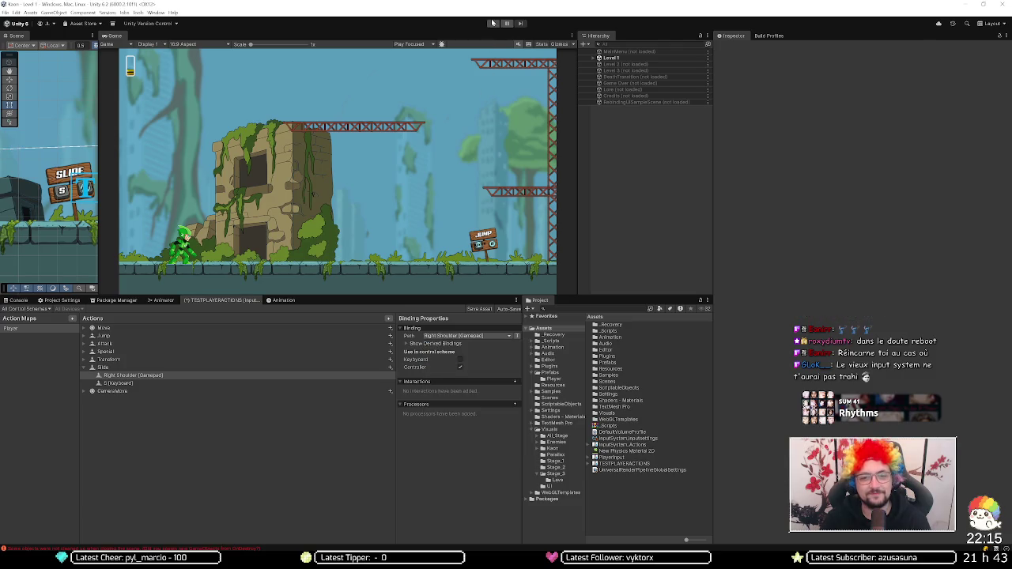
left_click(479, 309)
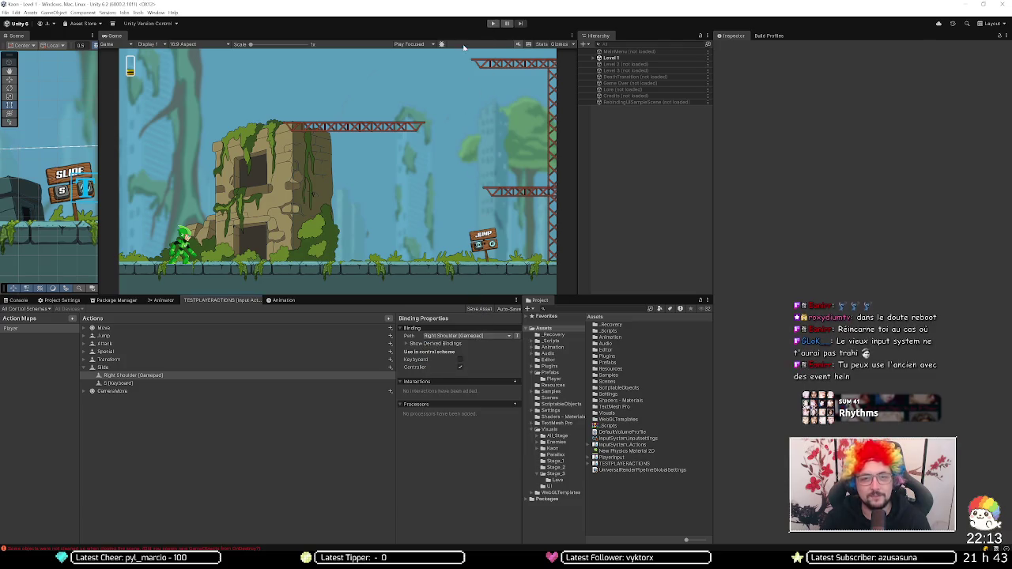
Step: Run the game and walk the character right and left with D and A to test
left_click(491, 24)
left_click(491, 24)
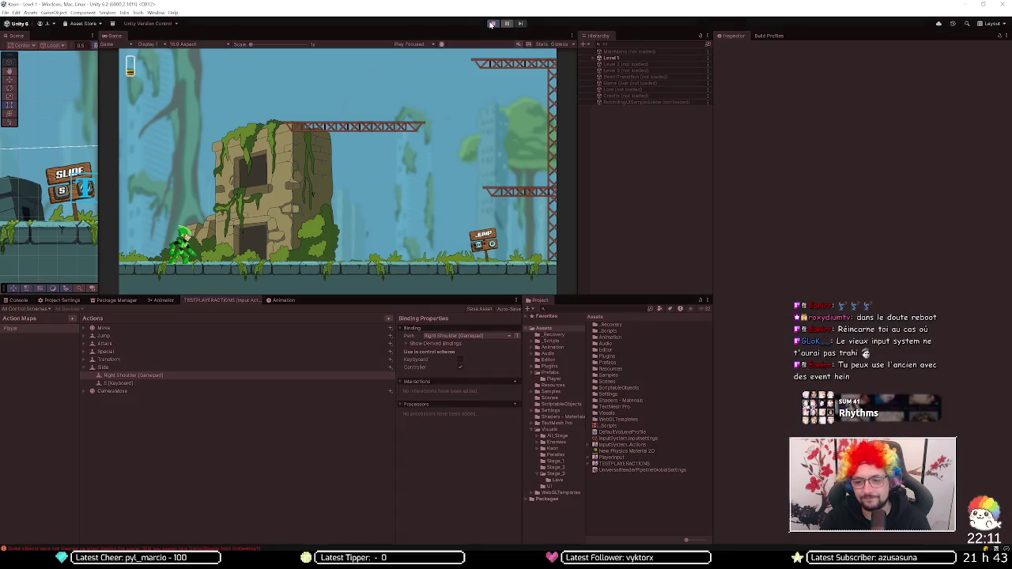
key("d")
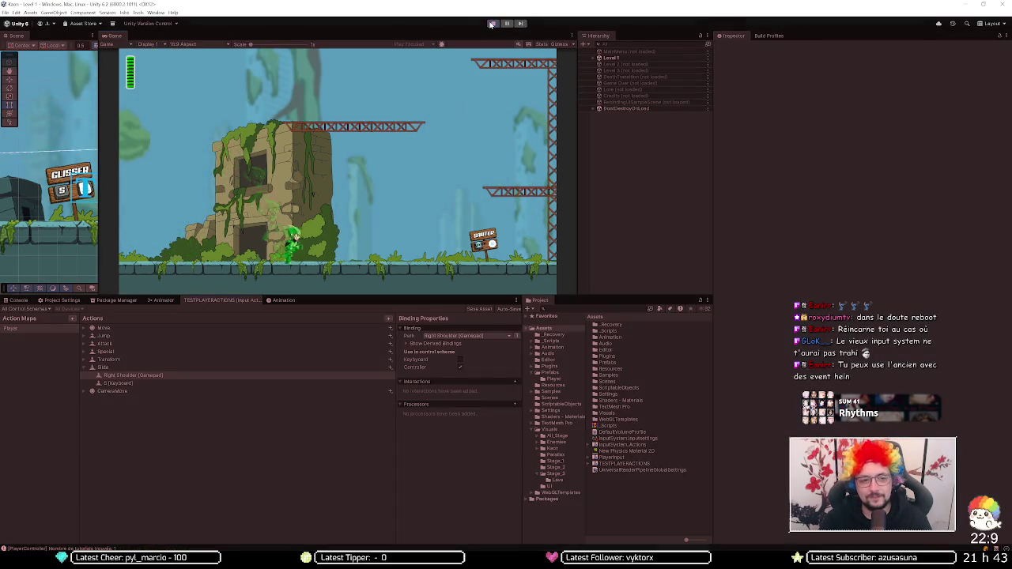
key("a")
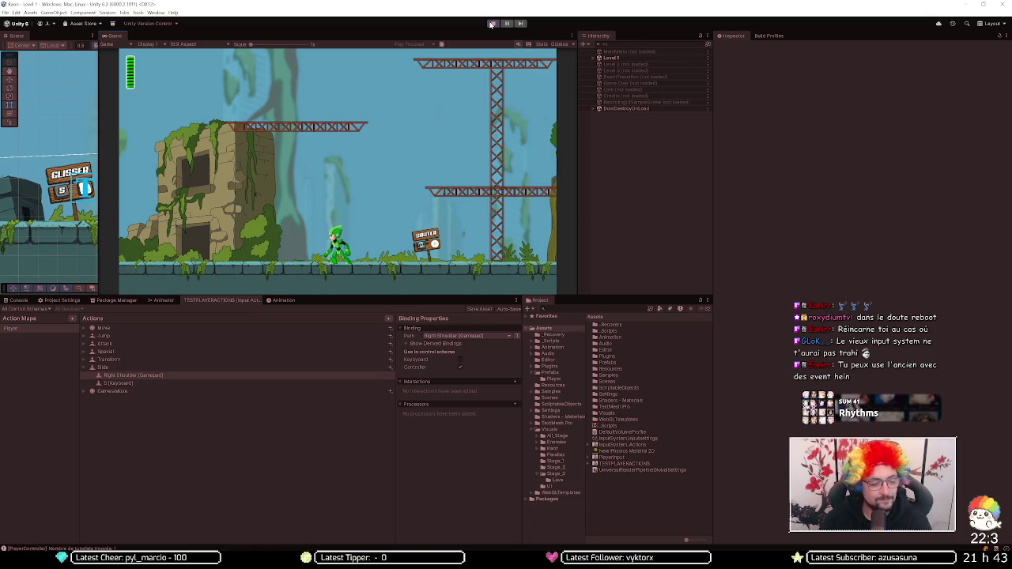
left_click(240, 368)
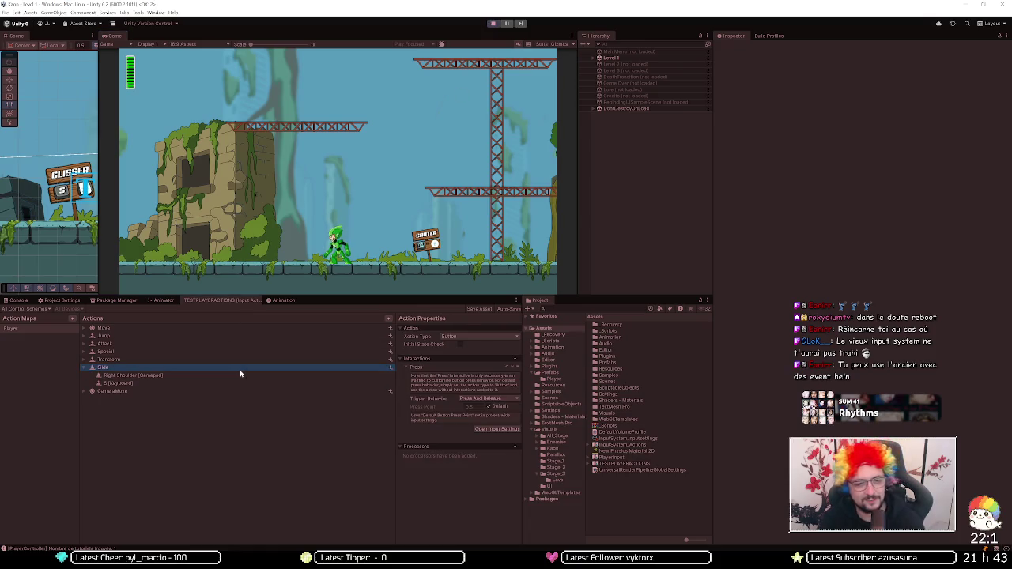
Step: Delete the Slide action and add a new Player action named Slide
key("Delete")
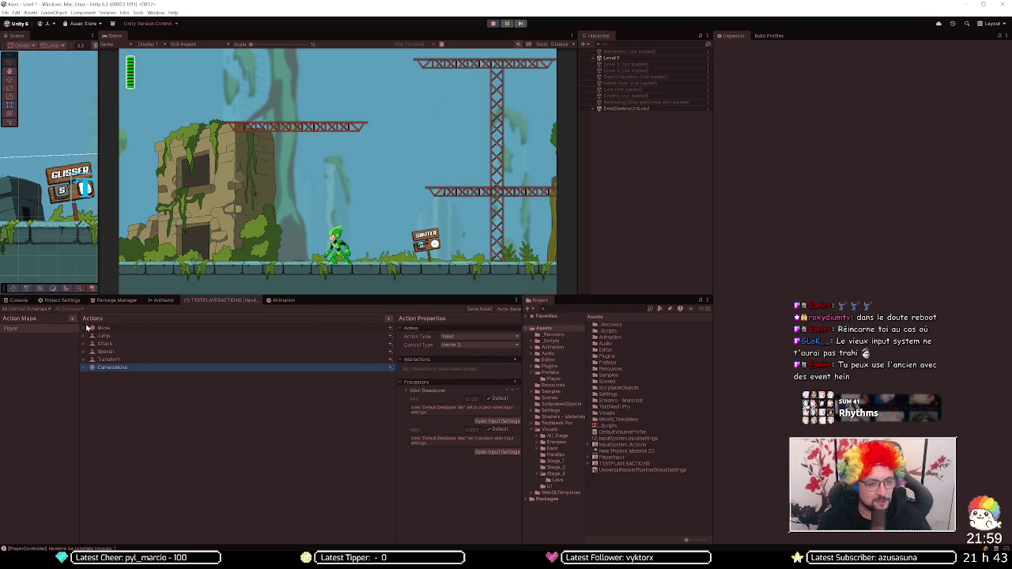
left_click(388, 318)
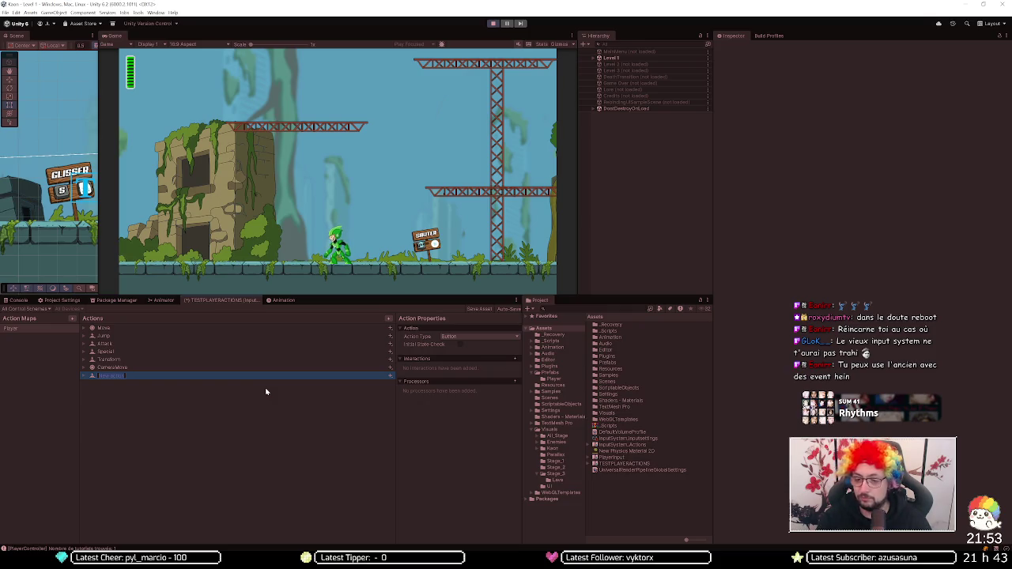
type("S")
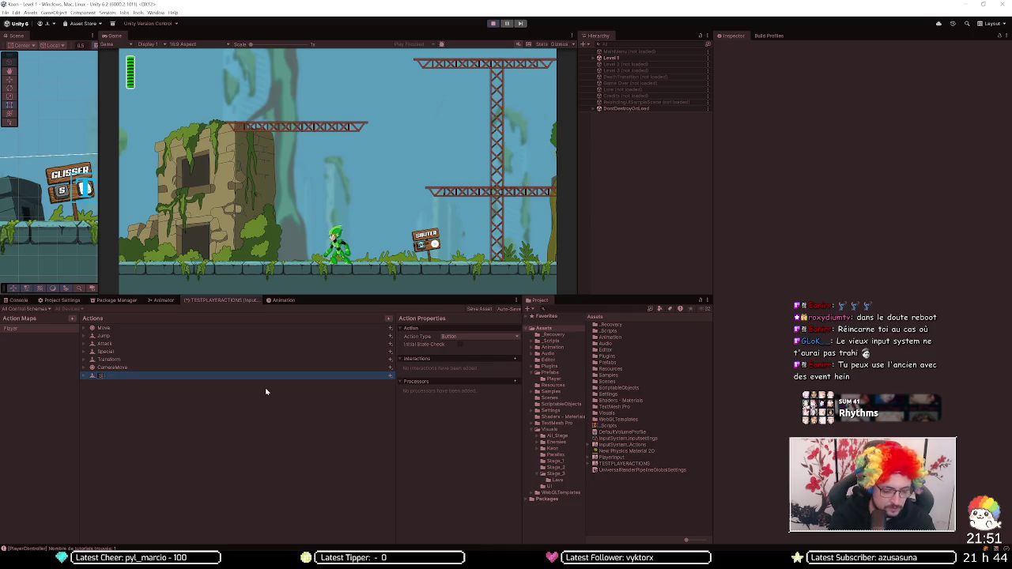
type("lideide")
key("Return")
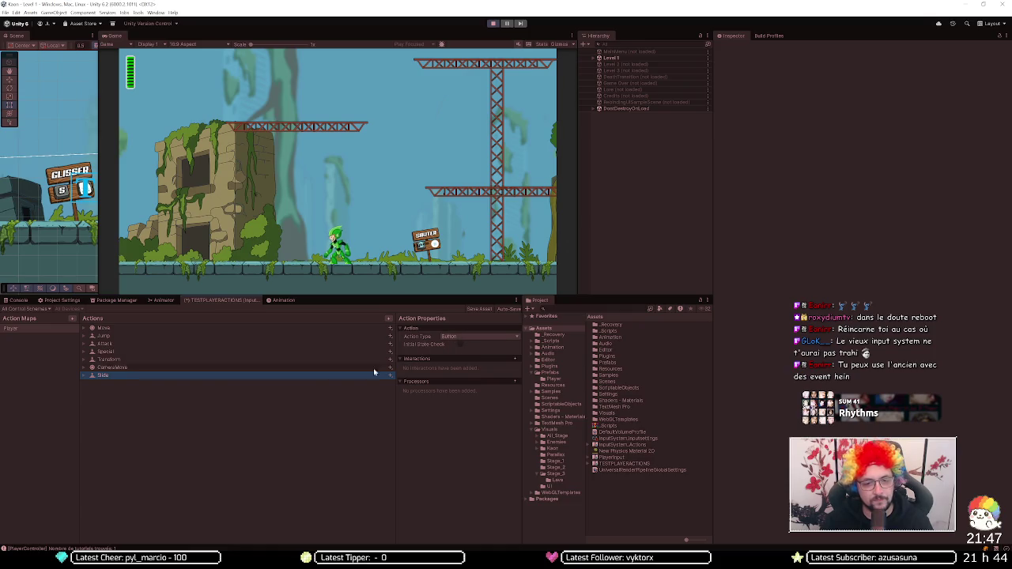
Step: Bind the new Slide action to Left Shoulder [Gamepad], save the asset, and stop the game
left_click(83, 375)
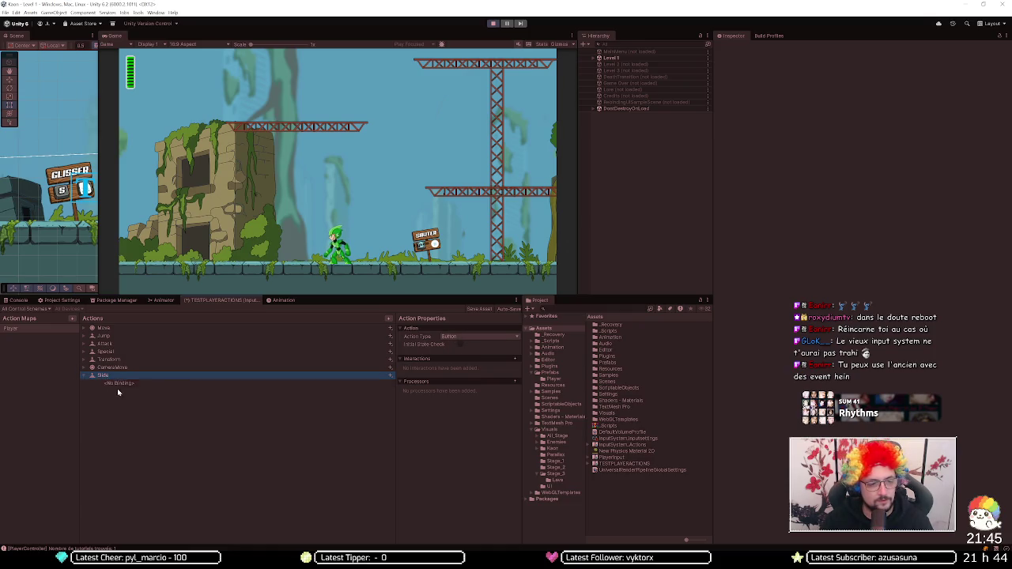
left_click(131, 384)
left_click(454, 337)
left_click(433, 345)
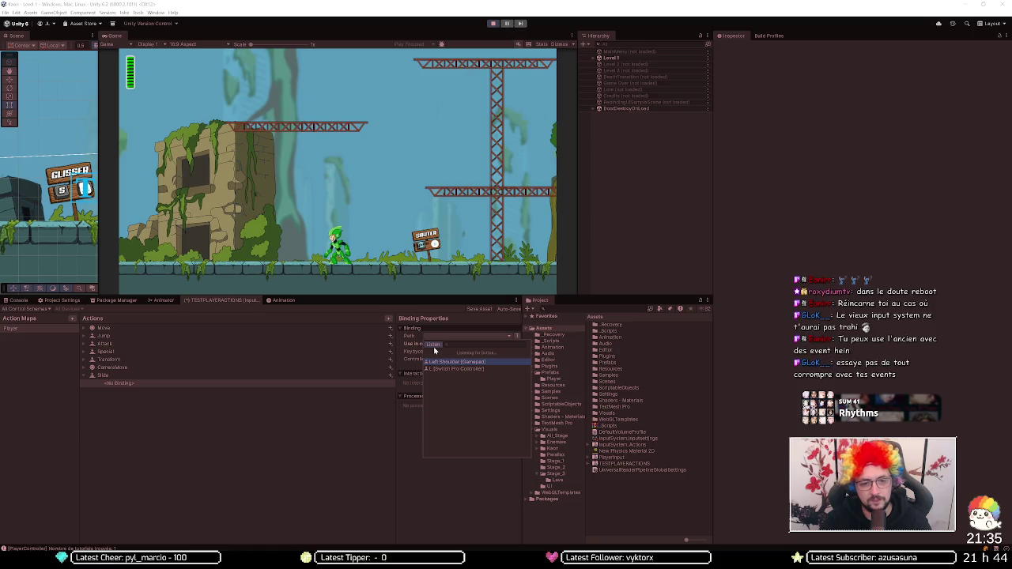
left_click(452, 363)
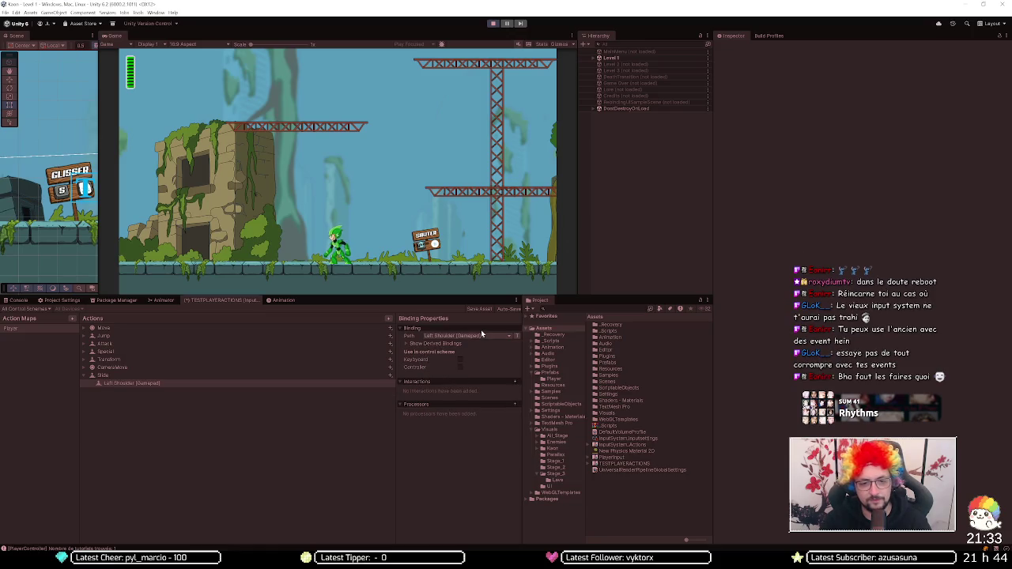
left_click(480, 309)
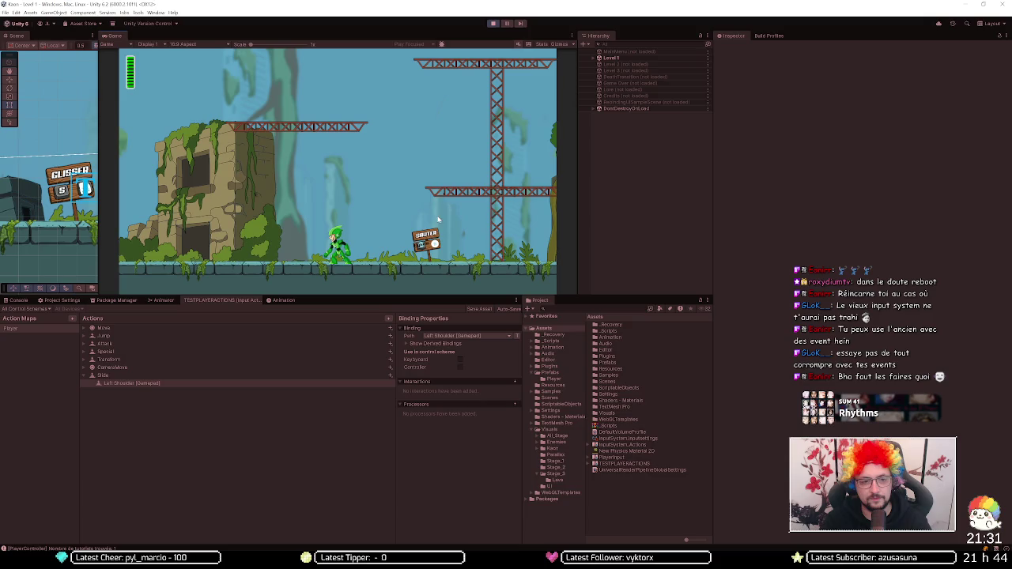
left_click(493, 24)
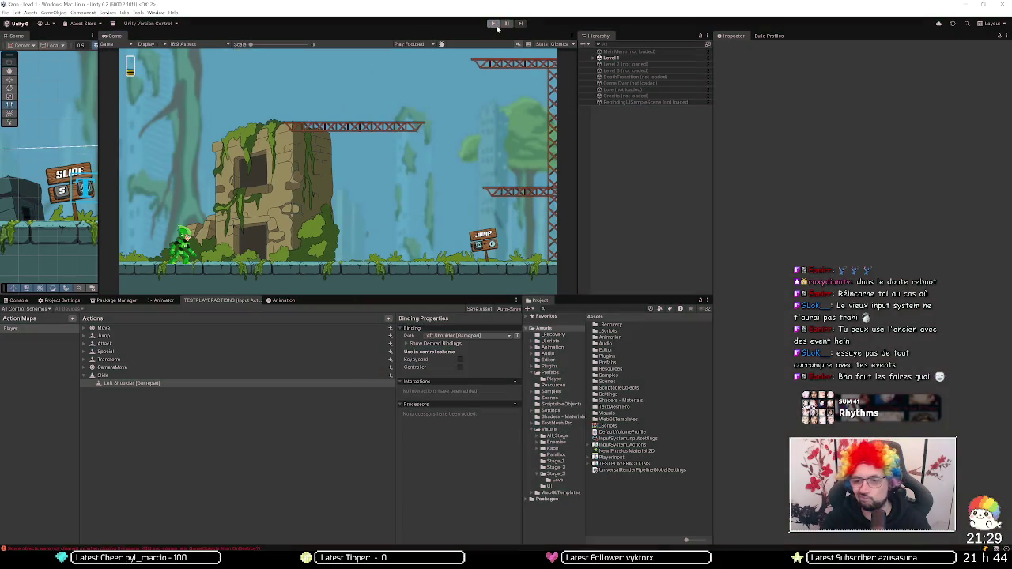
Step: Restart the game, then bring up the list of processors for the Slide action
left_click(493, 23)
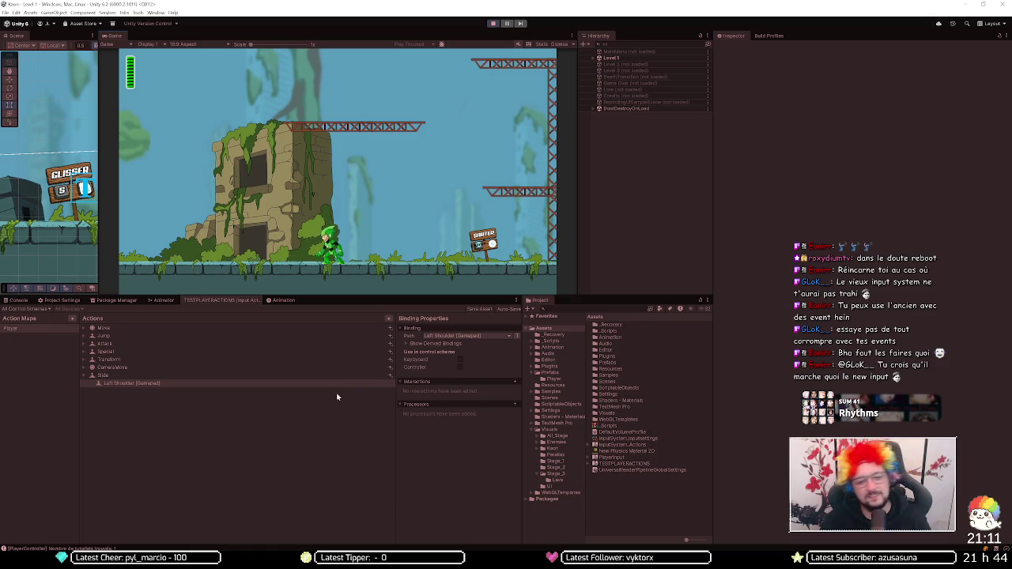
left_click(246, 378)
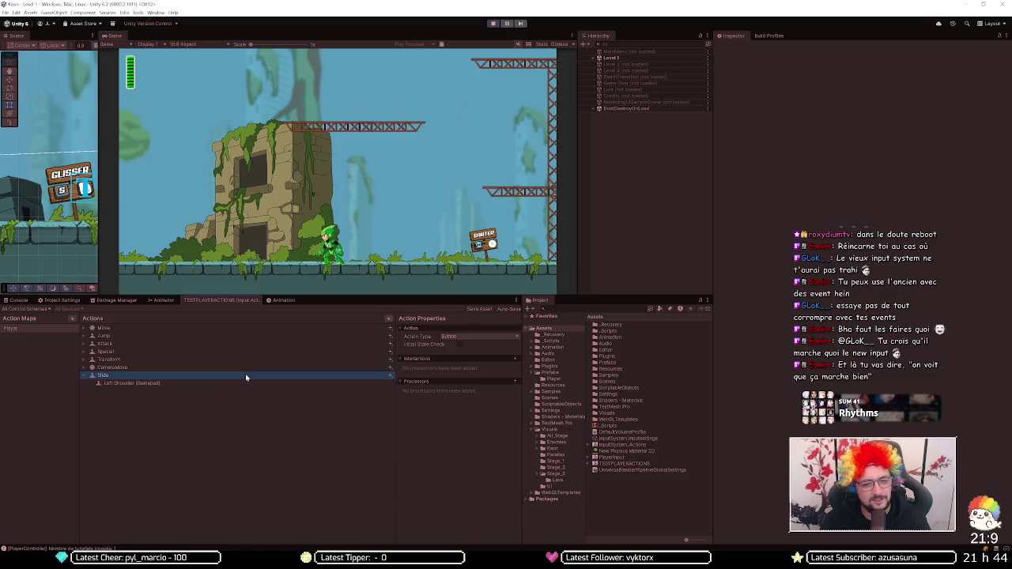
left_click(515, 382)
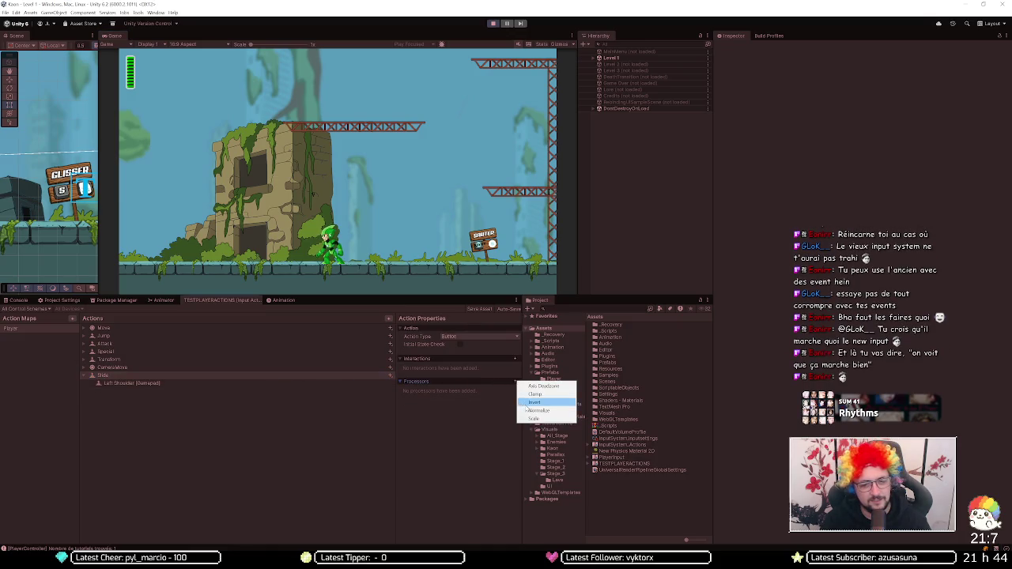
Step: Give Slide a Press interaction set to Press And Release, save TESTPLAYERACTIONS, and stop the game
left_click(515, 358)
left_click(515, 358)
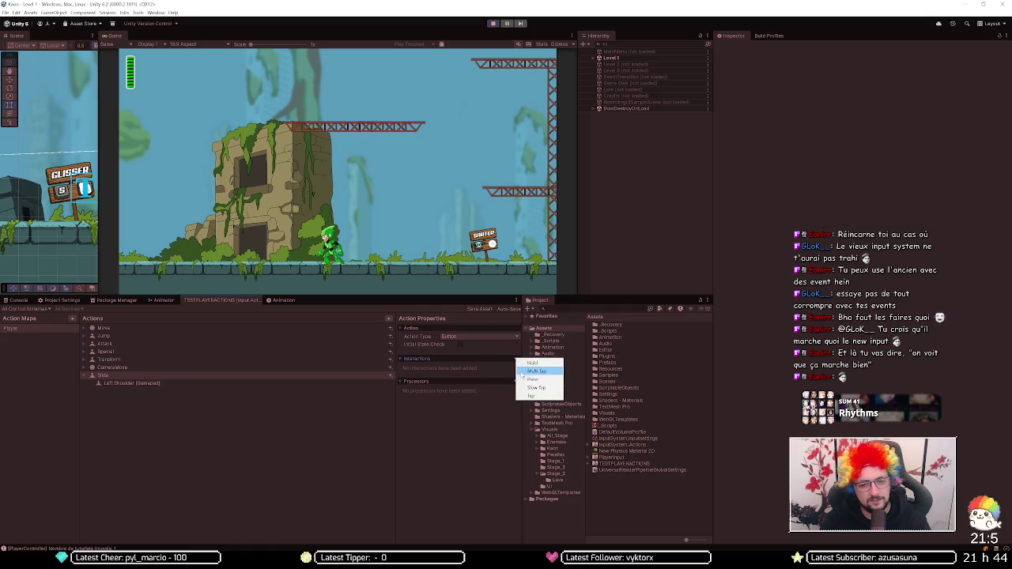
left_click(524, 383)
left_click(502, 402)
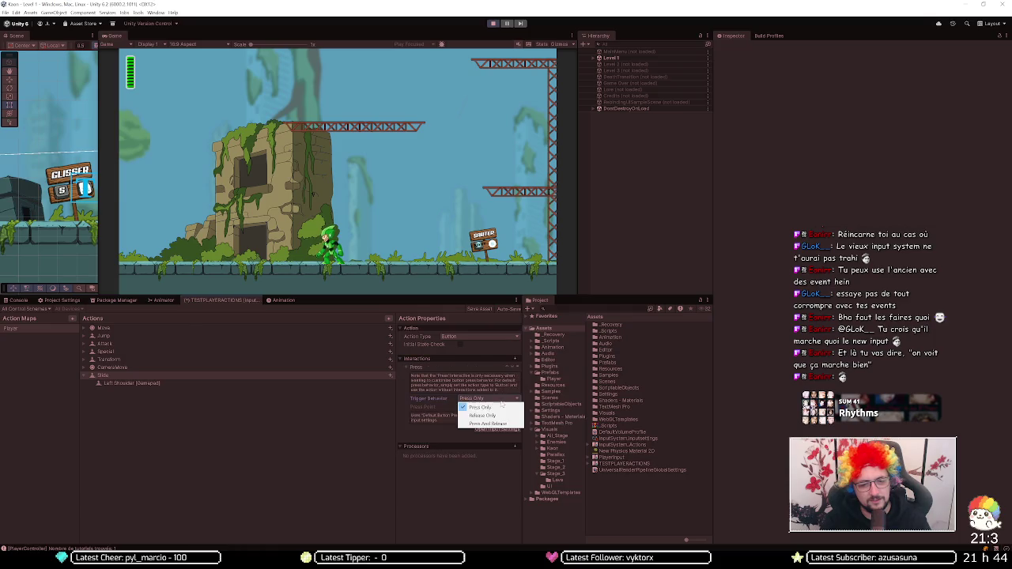
left_click(498, 423)
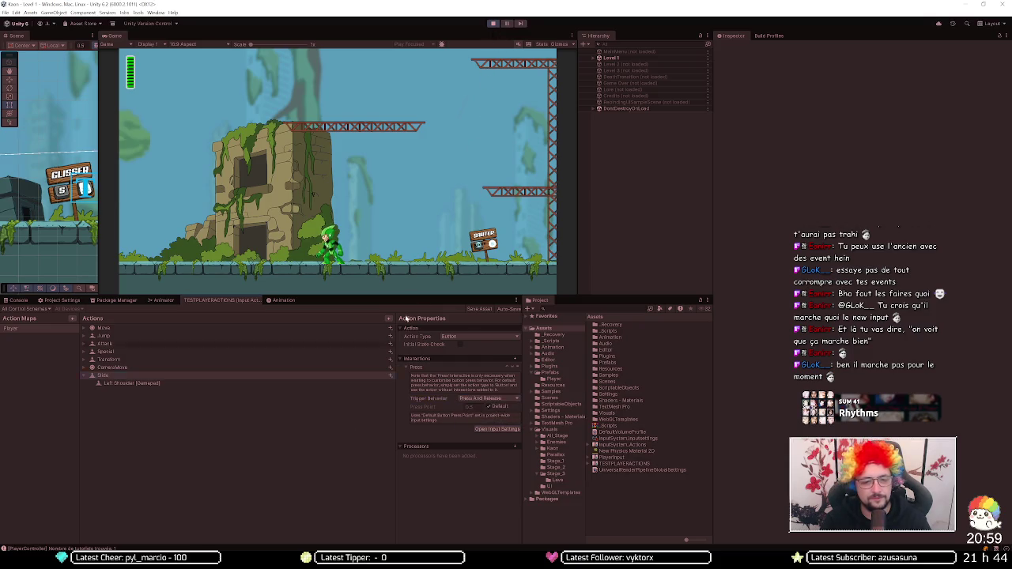
left_click(479, 308)
left_click(493, 23)
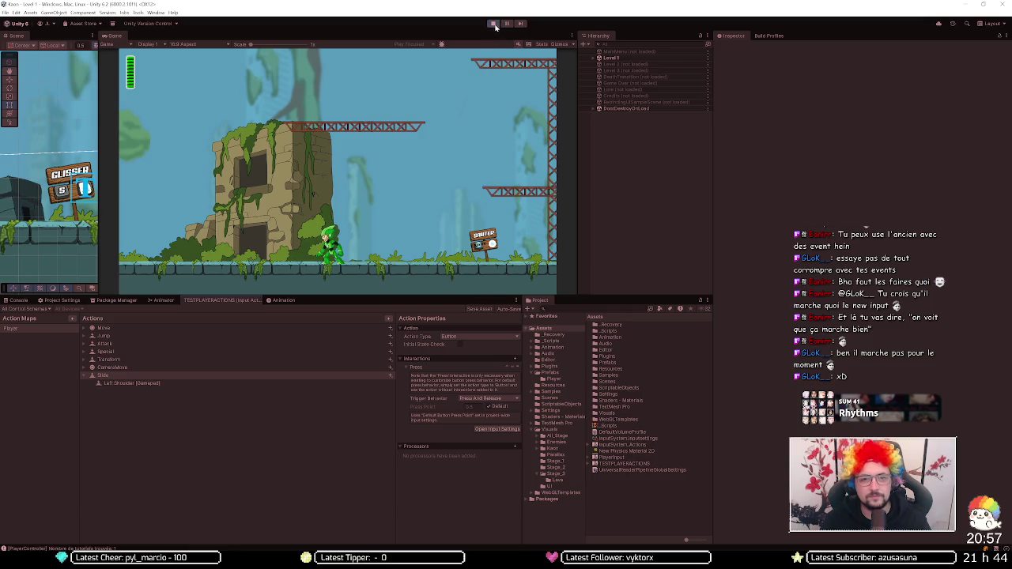
Step: Playtest sliding in Level 1 with D and Q, then stop and select Slide's Left Shoulder binding
left_click(493, 24)
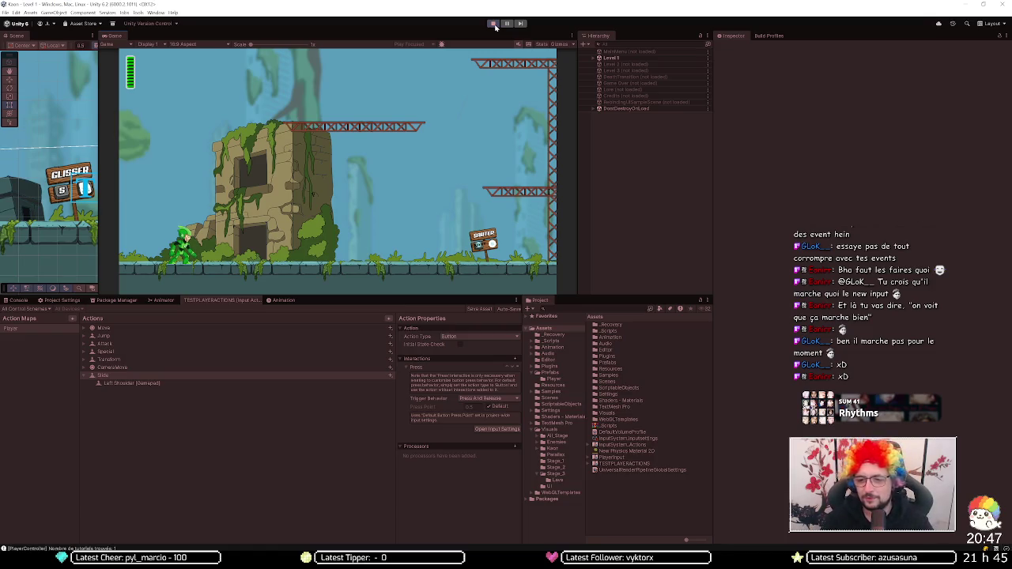
key("d")
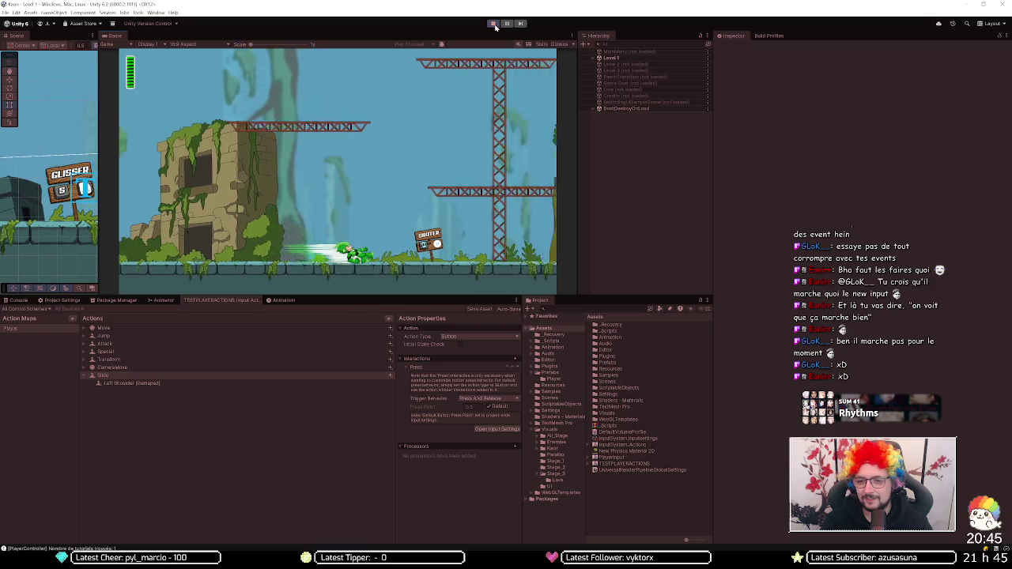
key("q")
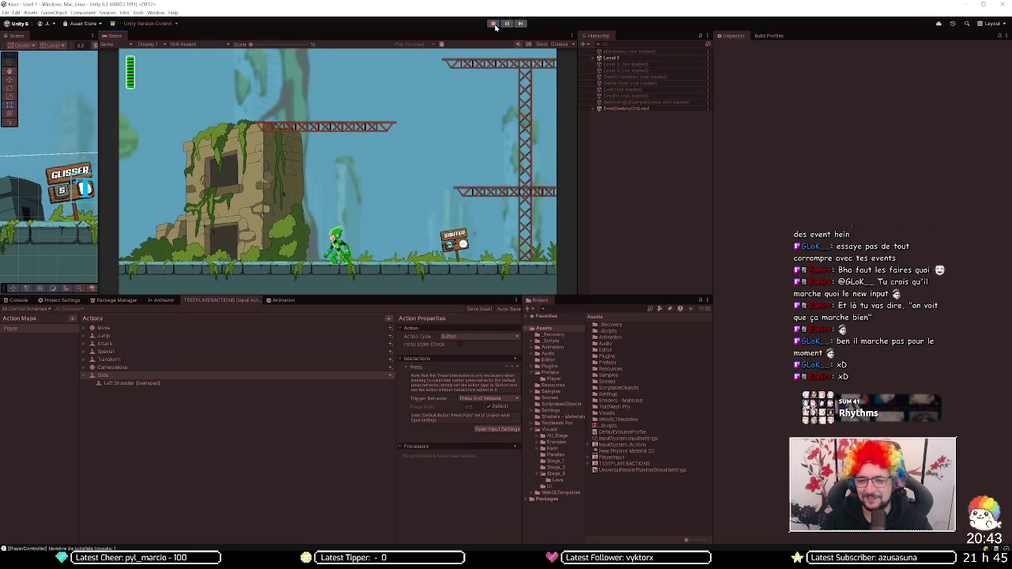
key("q")
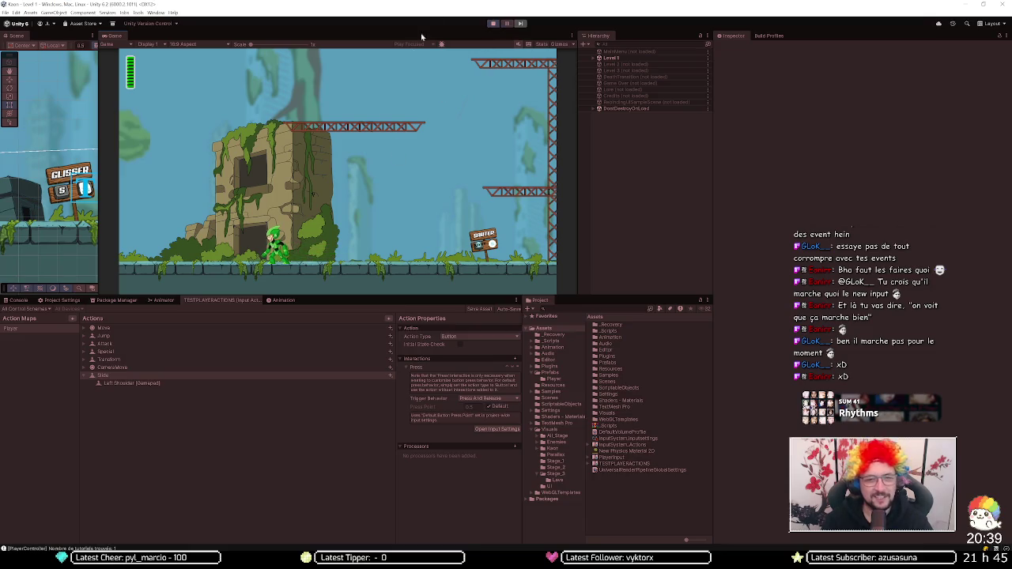
left_click(493, 22)
left_click(334, 383)
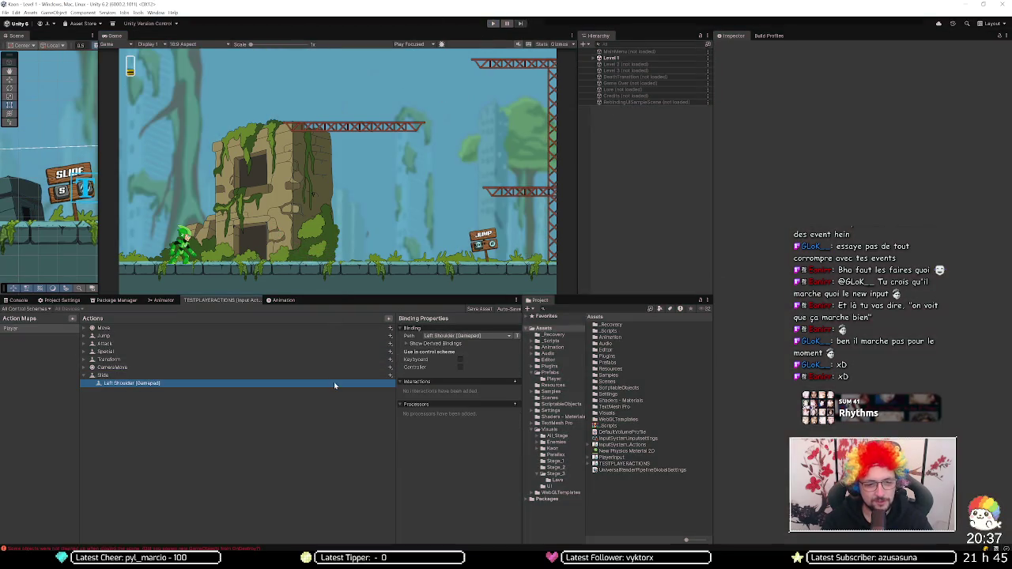
Step: Rebind Slide to Right Trigger [Gamepad] by listening for the trigger, then run the game to test
left_click(477, 336)
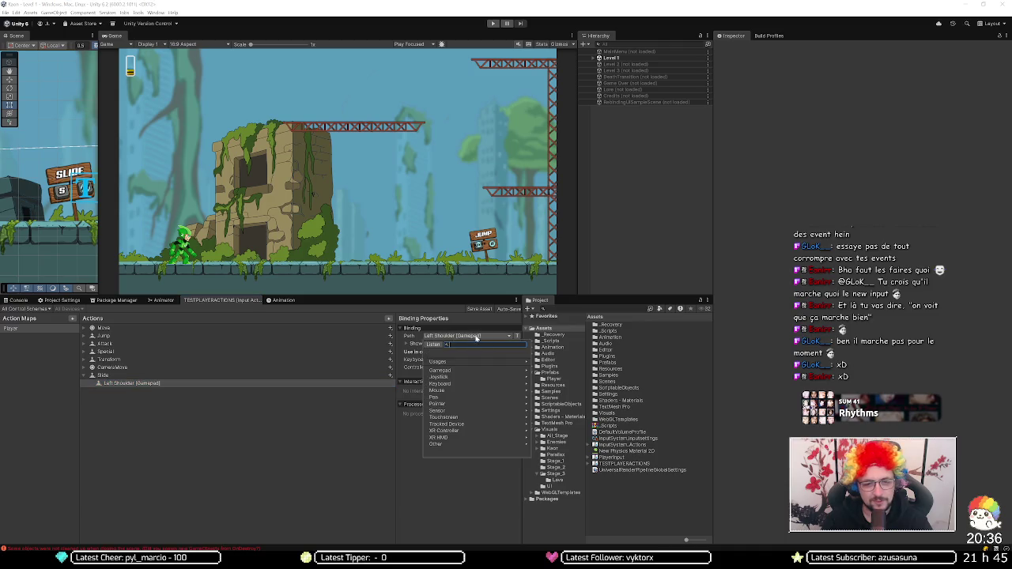
left_click(435, 345)
left_click(447, 362)
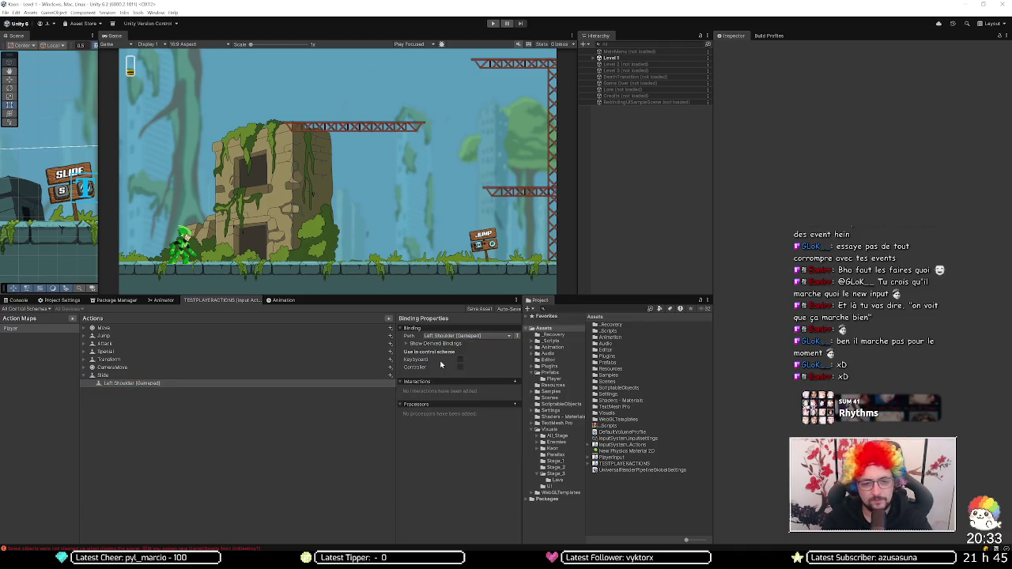
left_click(491, 23)
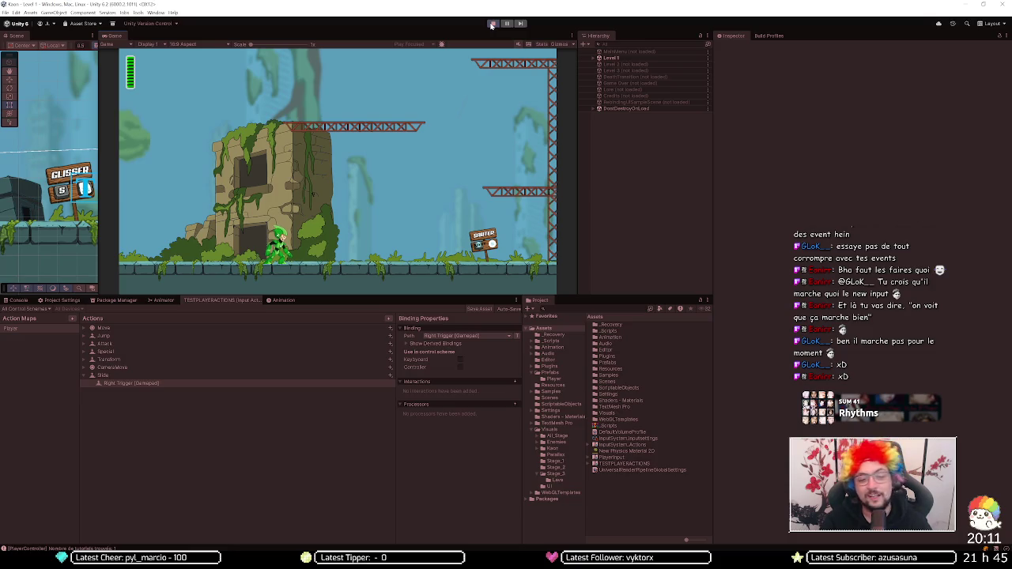
left_click(491, 26)
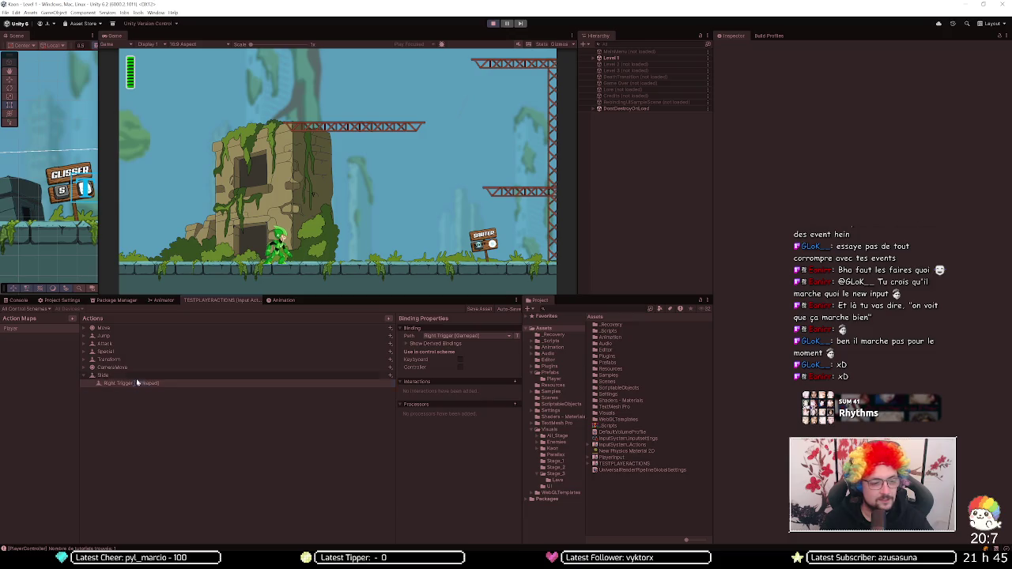
Step: Add an S [Keyboard] binding to Slide and save the input actions asset
left_click(390, 376)
left_click(399, 378)
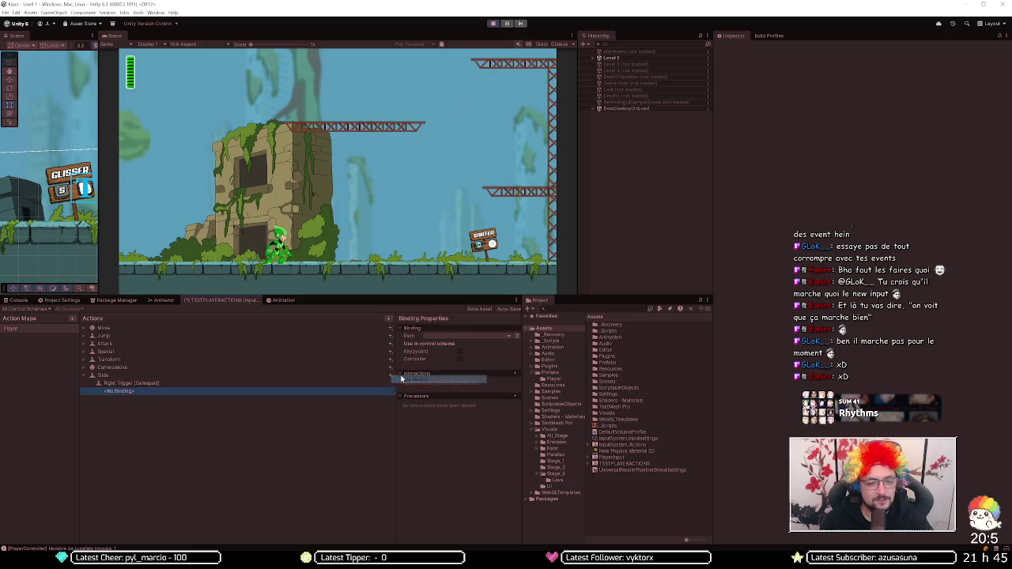
left_click(452, 336)
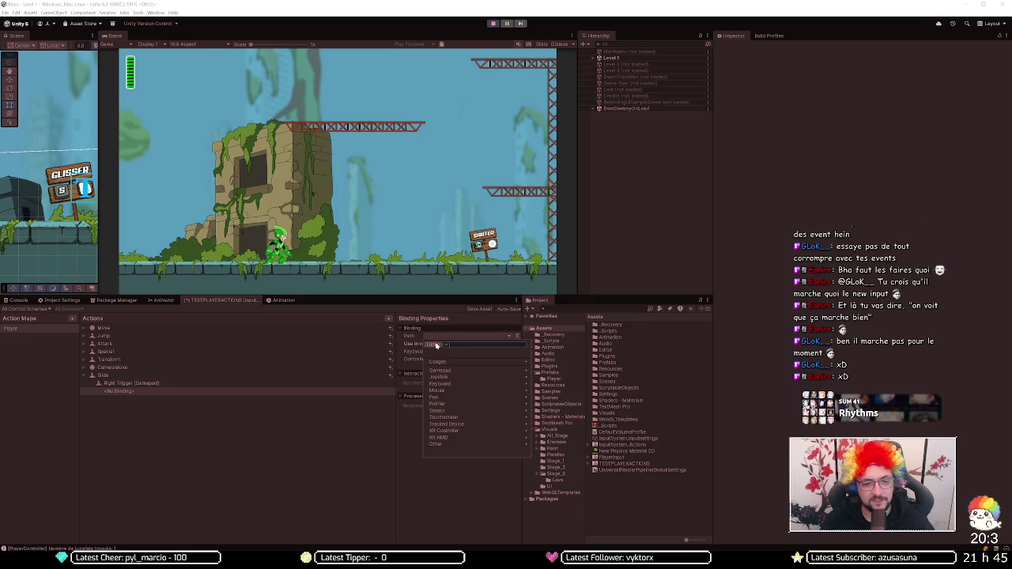
left_click(436, 343)
left_click(457, 363)
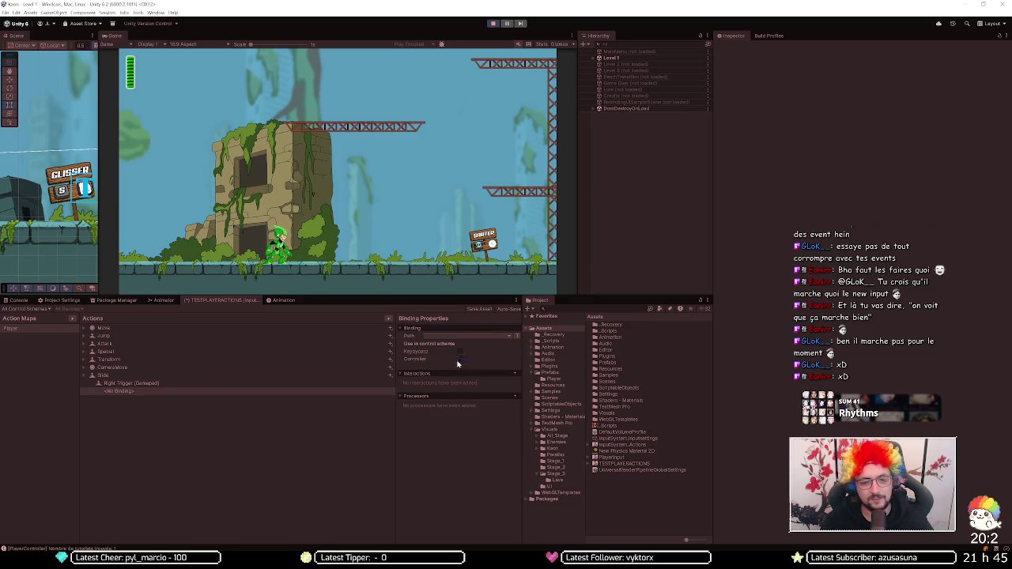
left_click(480, 309)
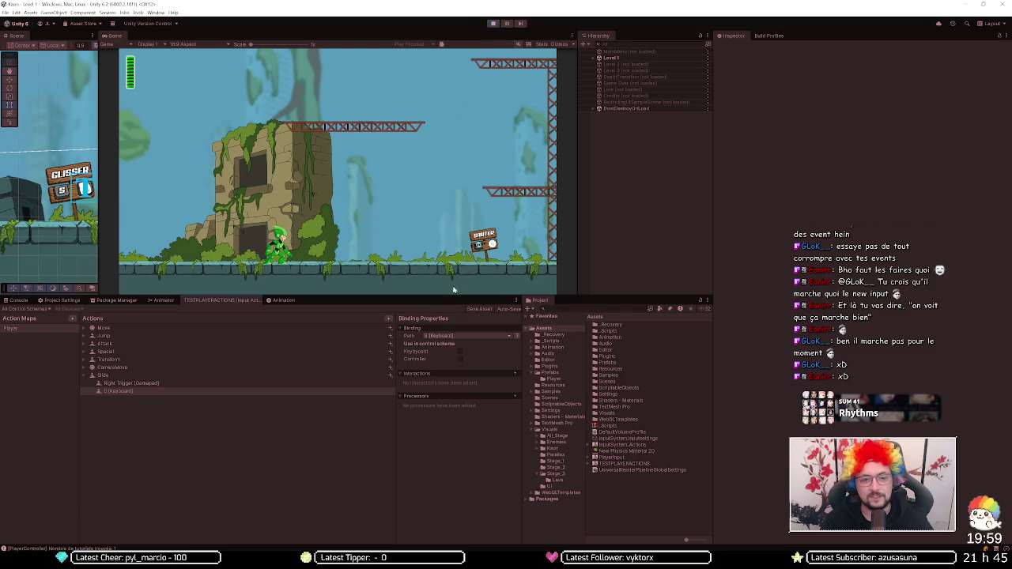
Step: Put the Right Trigger binding in the Controller scheme, save, and restart the game
left_click(458, 353)
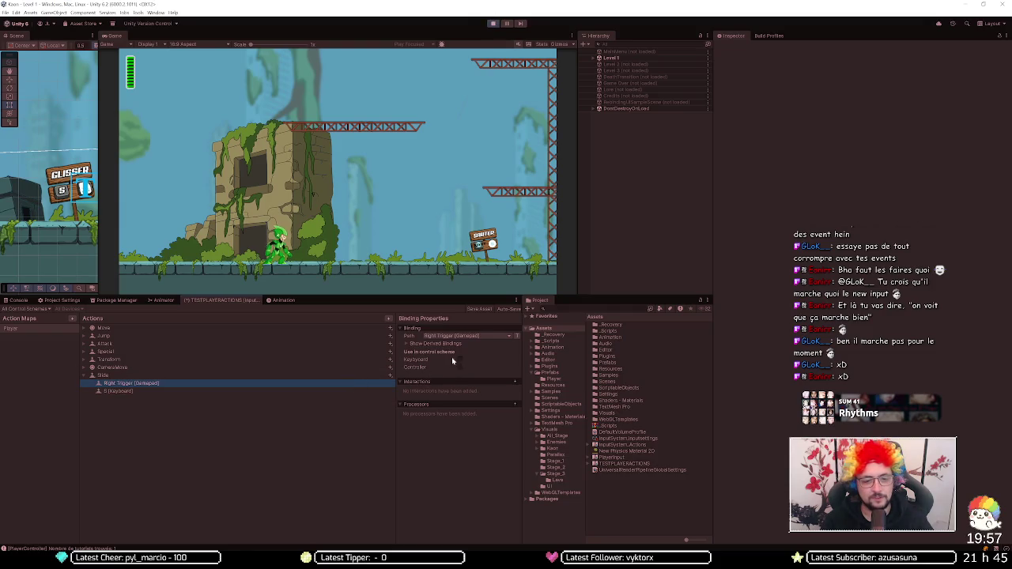
left_click(460, 366)
left_click(475, 309)
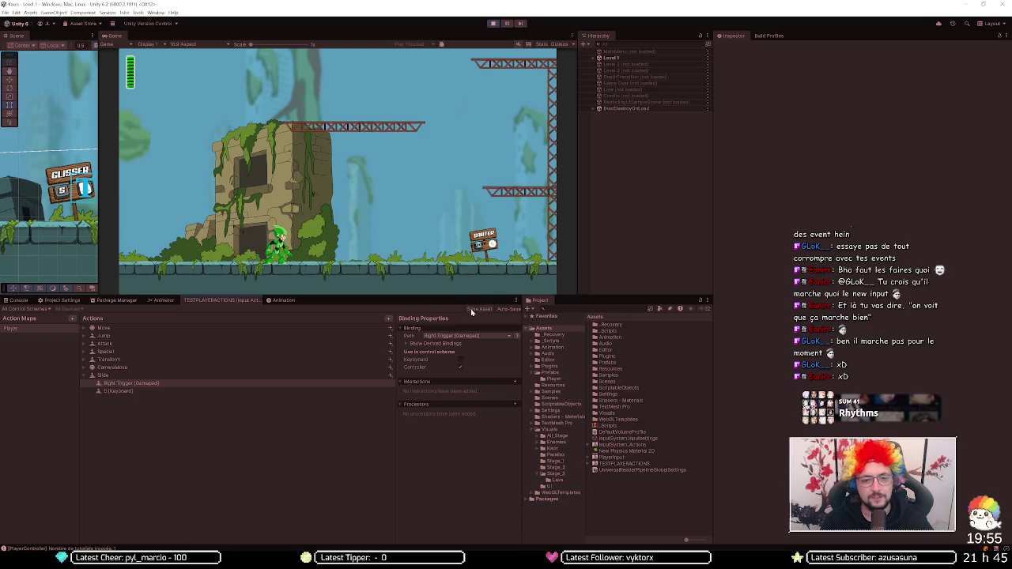
left_click(493, 23)
left_click(493, 23)
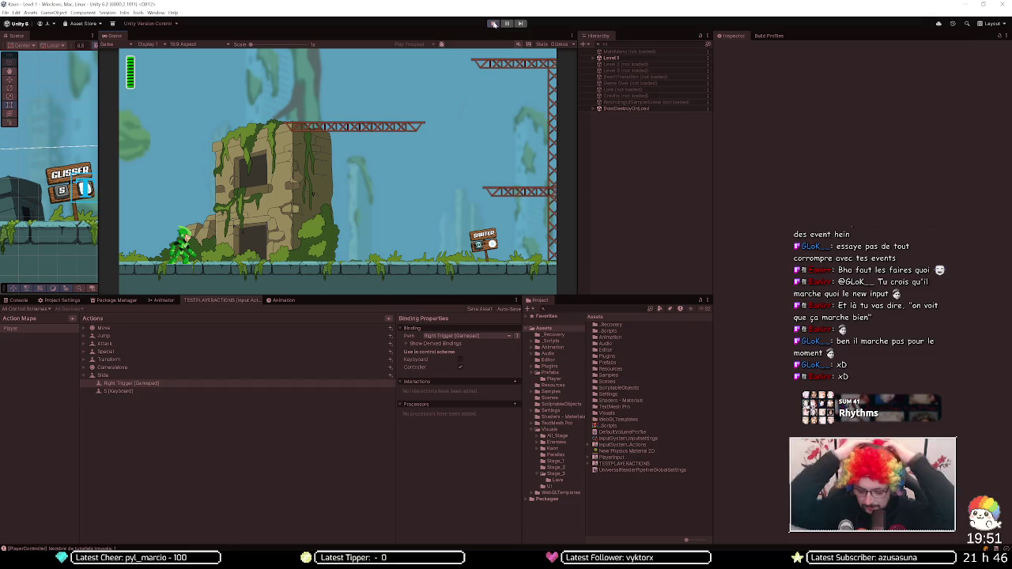
Step: Playtest Level 1 by running with D, jumping onto girders with Space, then stop Play mode
key("d")
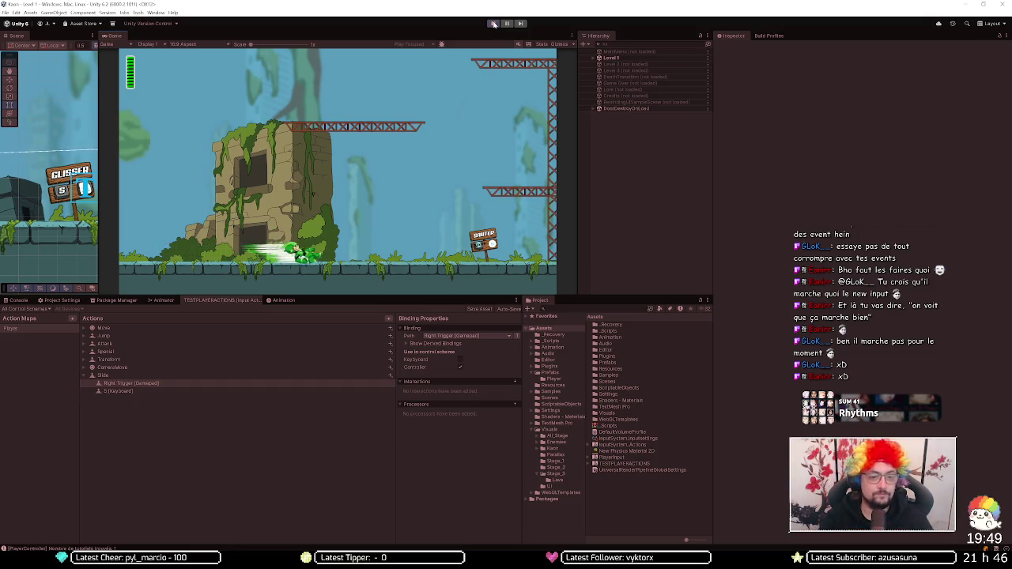
key("d")
key("space")
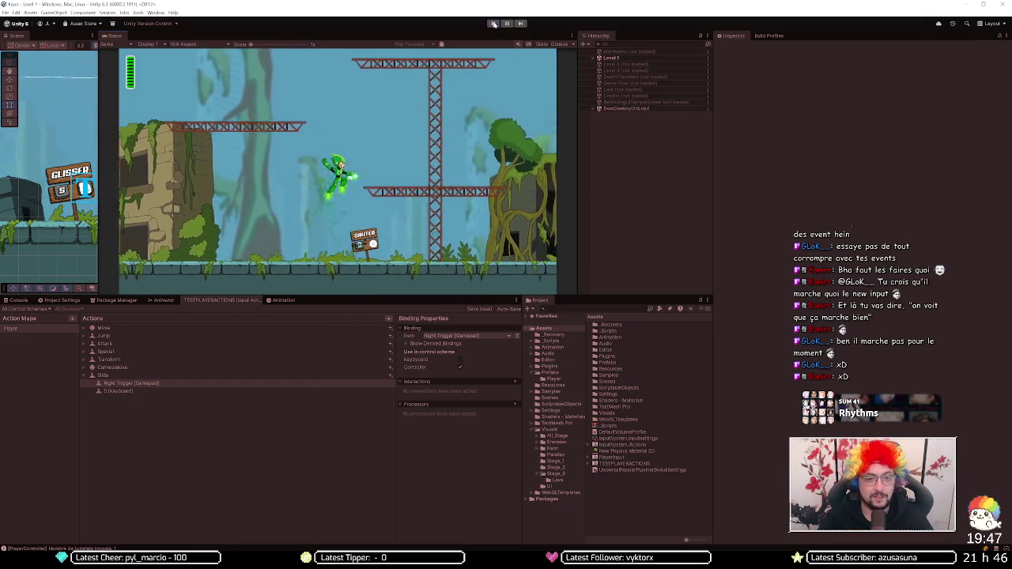
key("a")
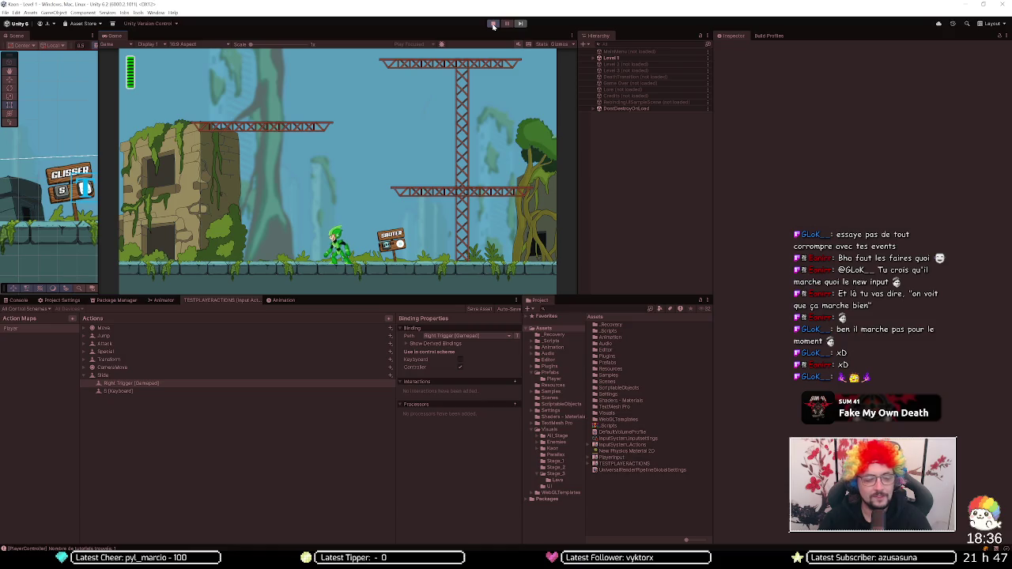
left_click(492, 24)
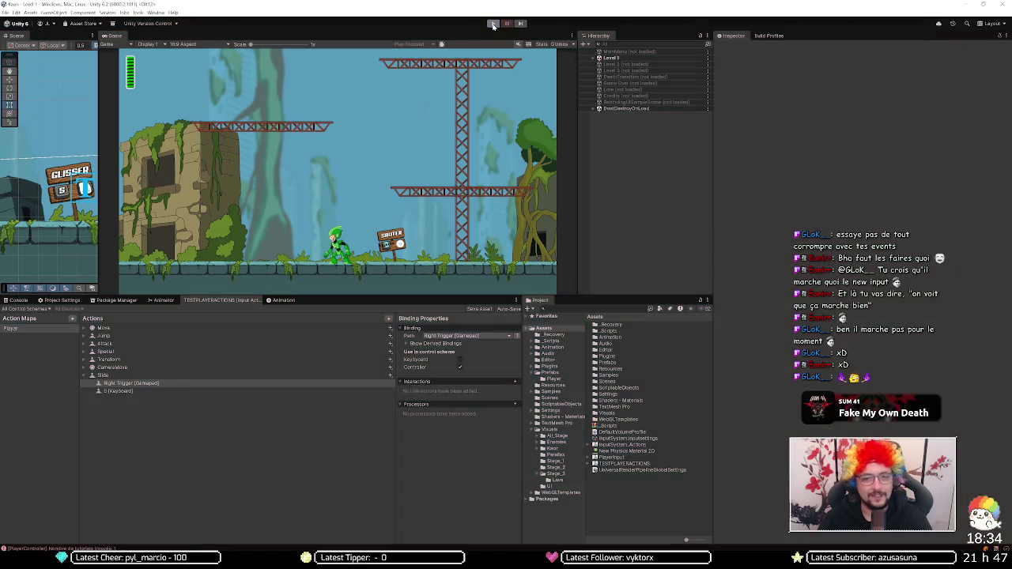
Step: Select the Player object under LEVEL > Entities in the Level 1 scene hierarchy
right_click(613, 66)
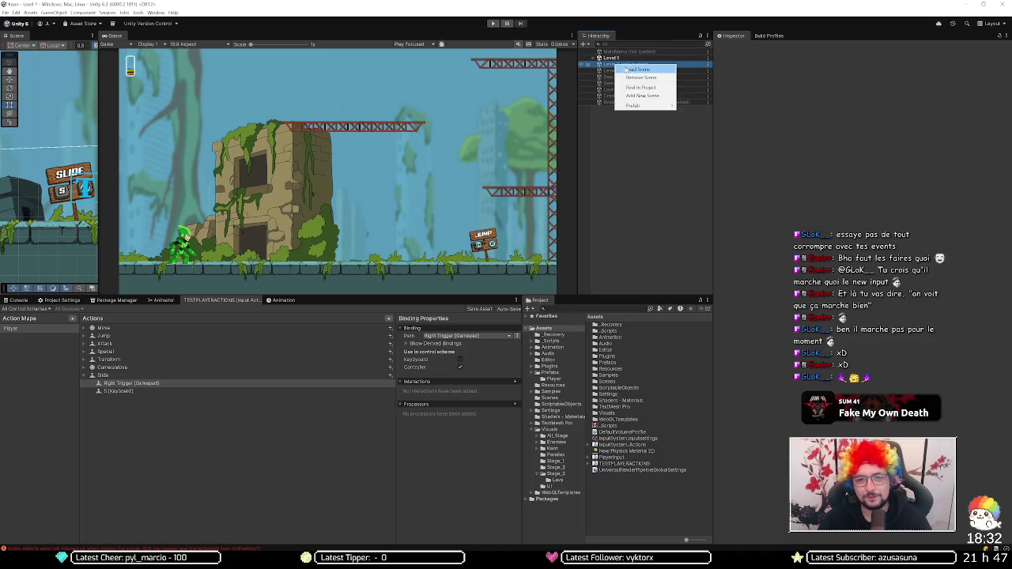
left_click(606, 59)
left_click(599, 59)
left_click(598, 76)
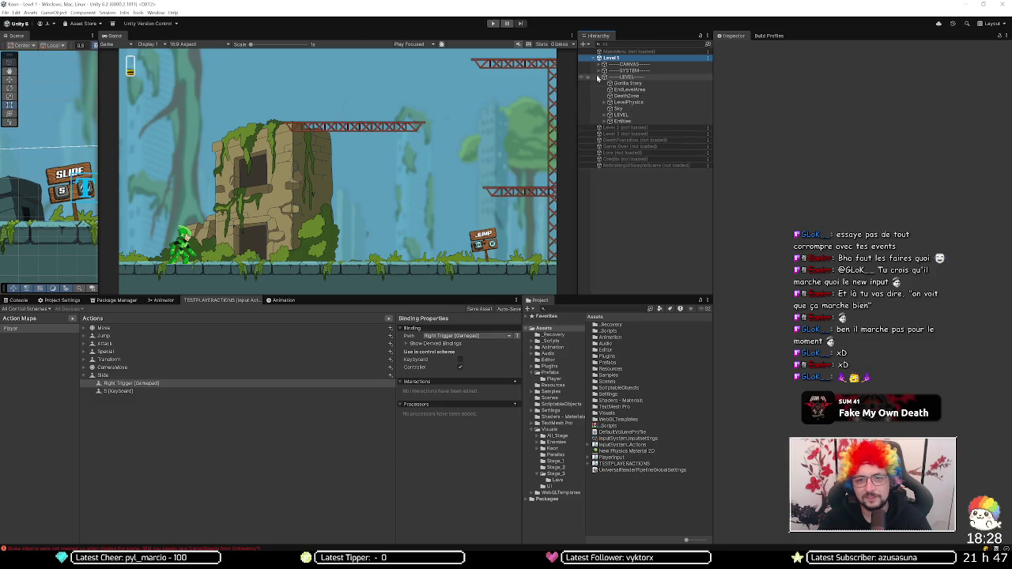
left_click(605, 121)
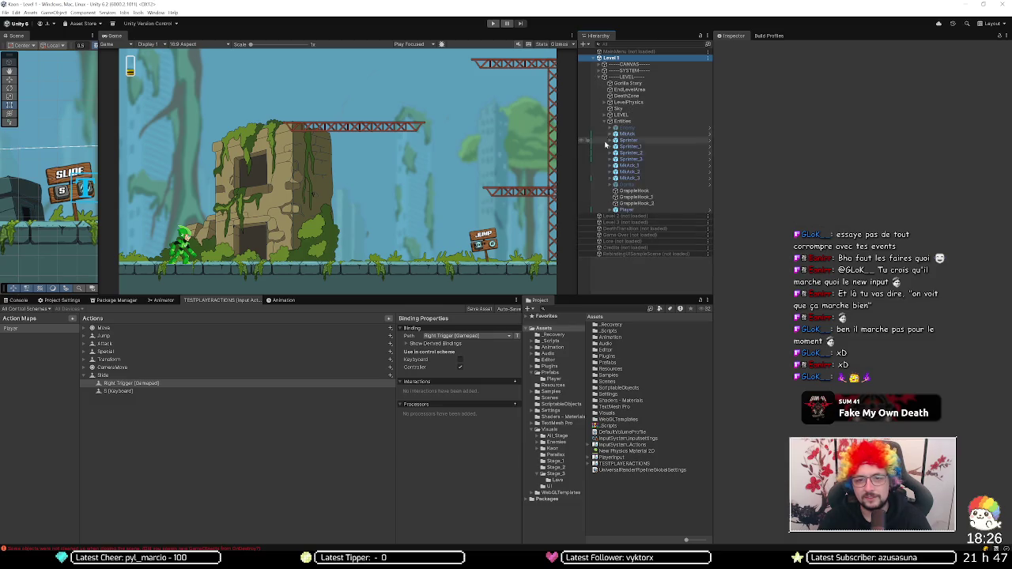
left_click(641, 210)
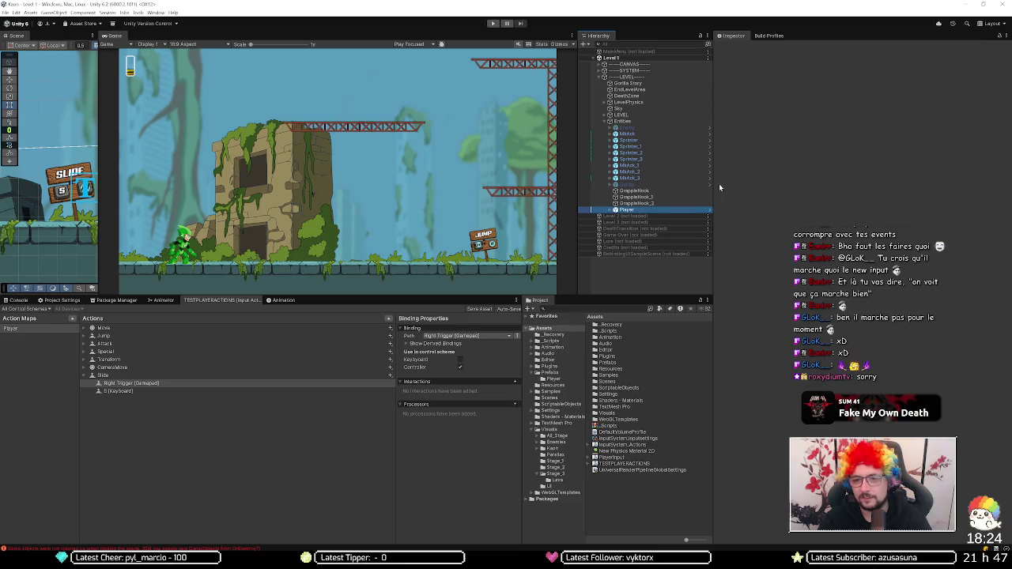
Step: Apply the Player Input override to the Player prefab, then bring up the actions asset picker
left_click(759, 78)
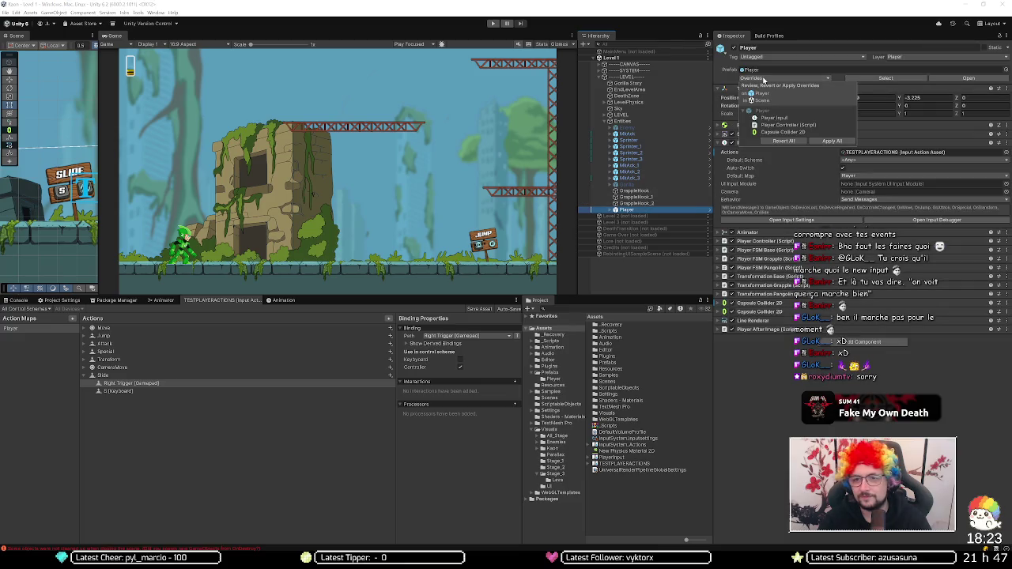
left_click(784, 118)
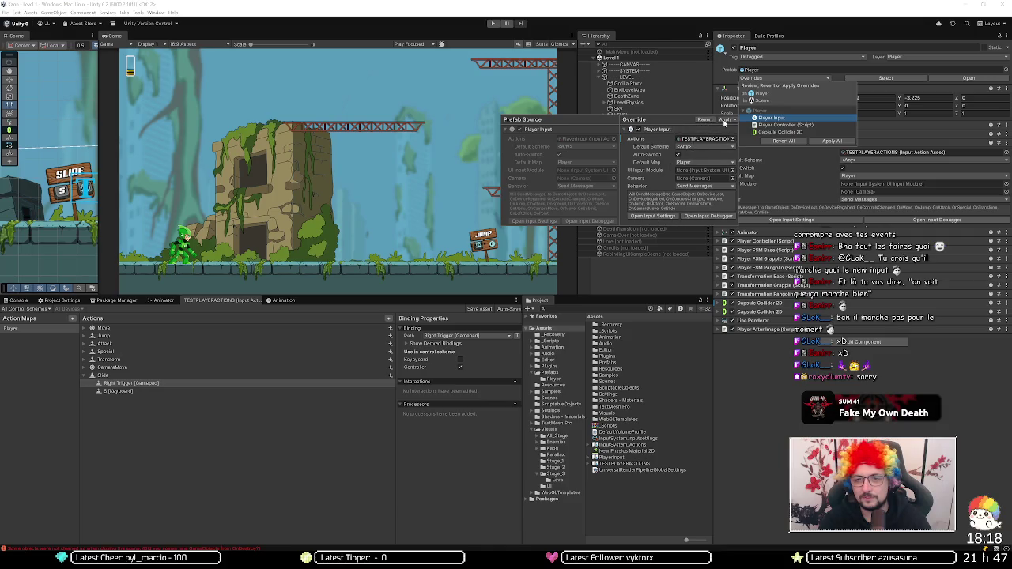
left_click(725, 121)
left_click(755, 128)
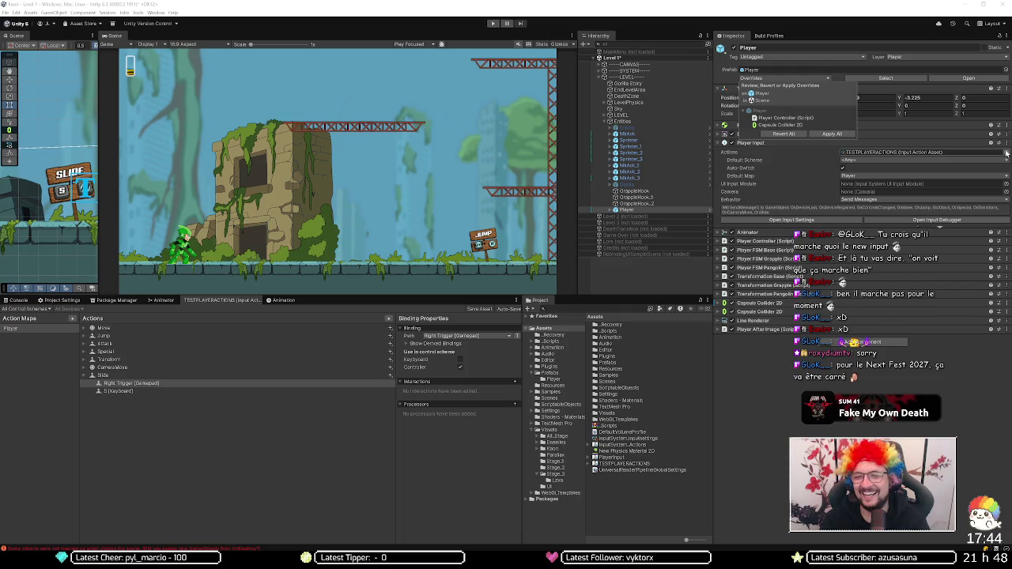
left_click(1007, 153)
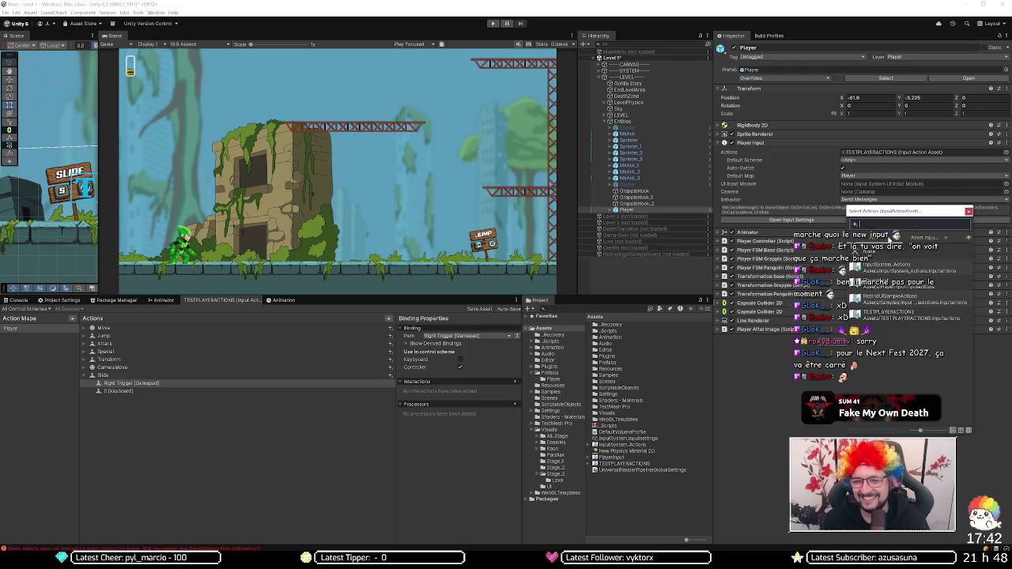
Step: Close the actions asset picker and inspect Slide's bindings and the CameraMove action
left_click(970, 211)
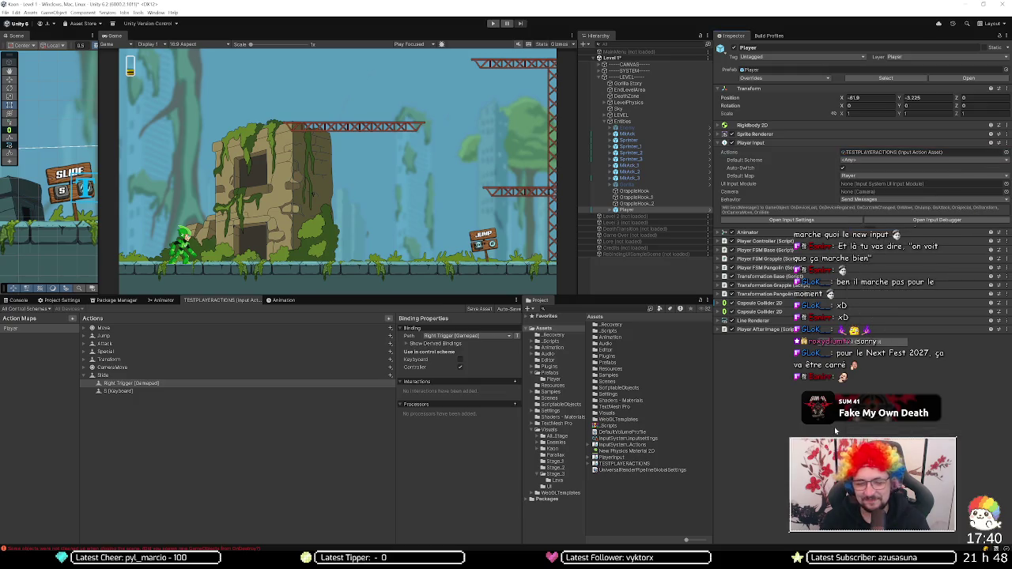
left_click(123, 391)
left_click(136, 383)
left_click(146, 368)
key("F2")
key("End")
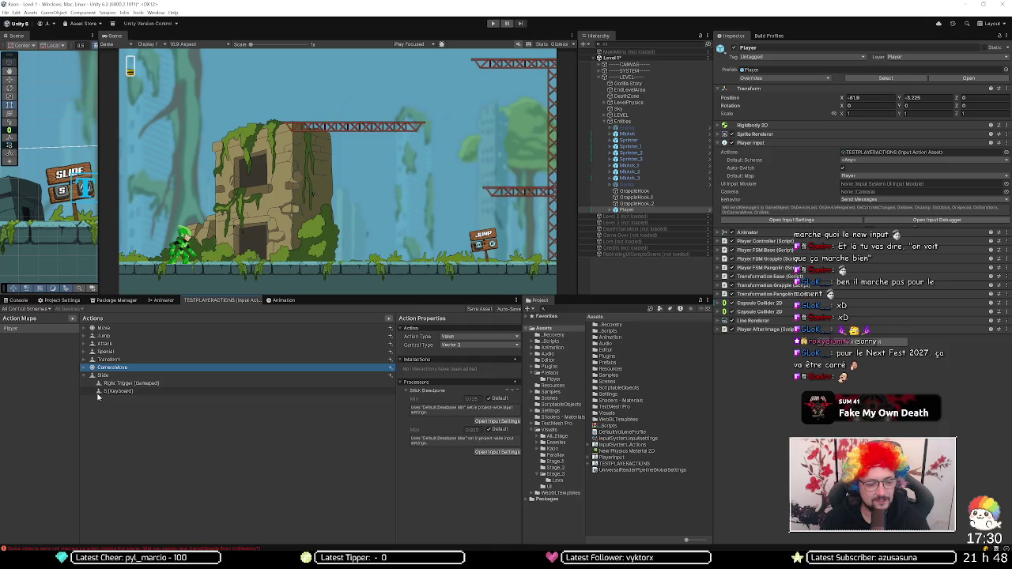
Step: Drag CameraMove below Slide, collapse Slide, and save TESTPLAYERACTIONS with Ctrl+S
left_click(96, 376)
left_click_drag(92, 368, 103, 389)
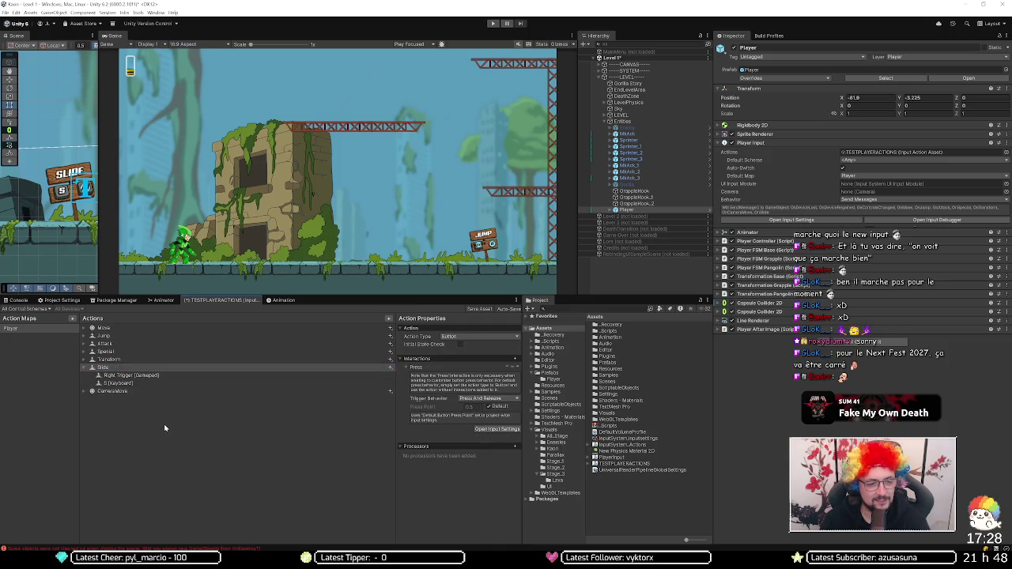
left_click(83, 367)
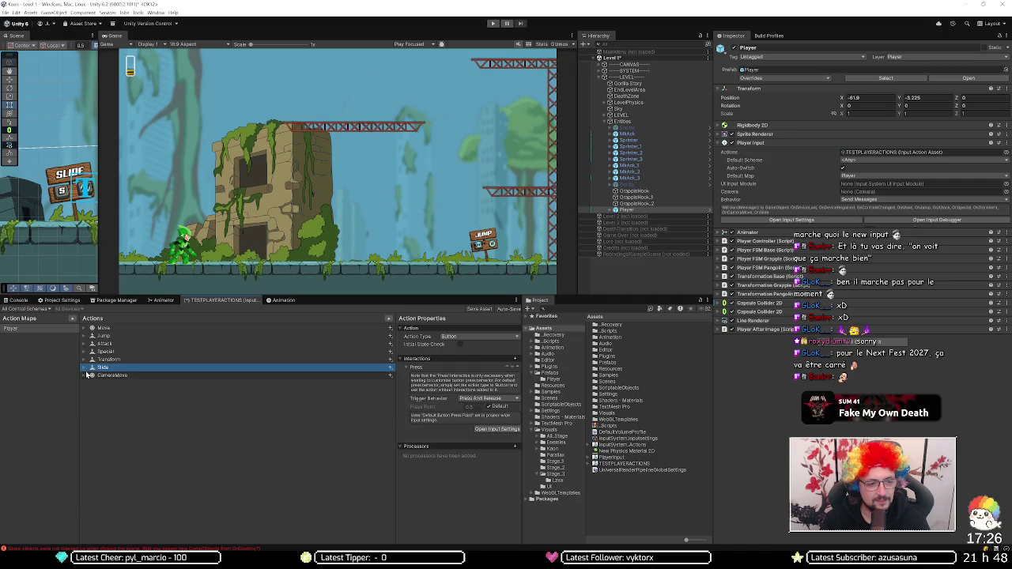
key("ctrl+s")
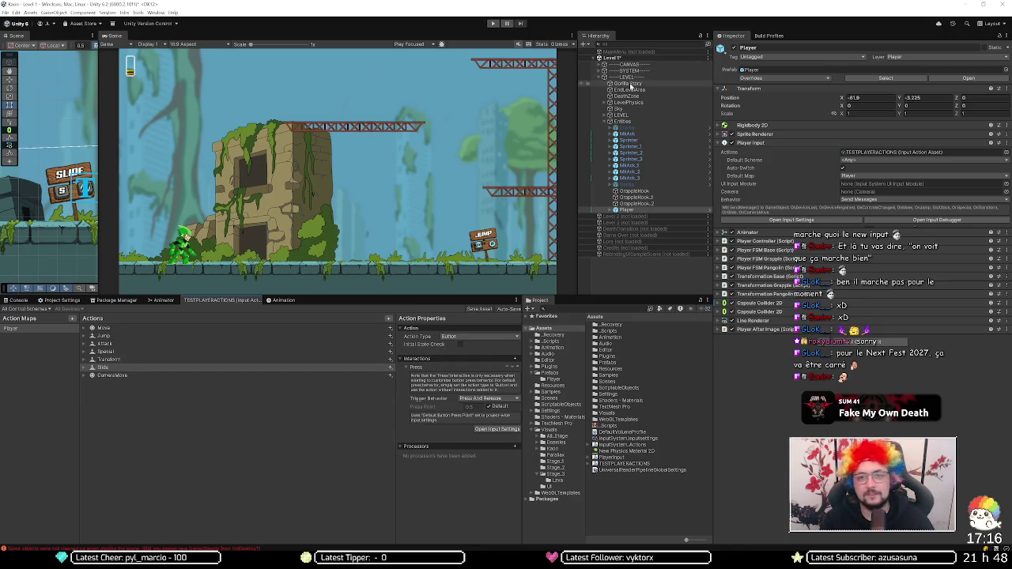
Step: Select the EventSystem under SYSTEM and open its PlayerInput actions asset
left_click(640, 284)
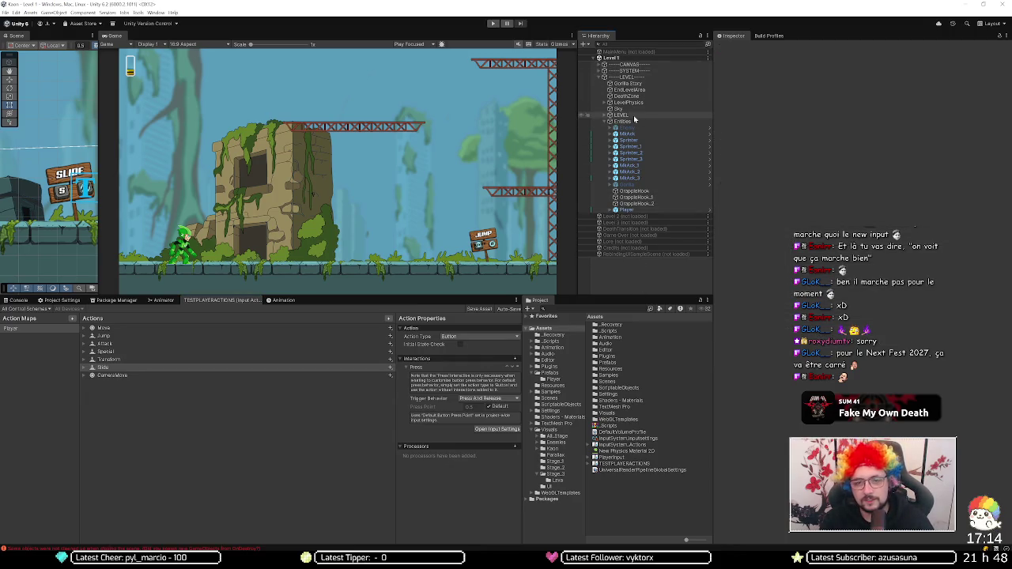
left_click(604, 70)
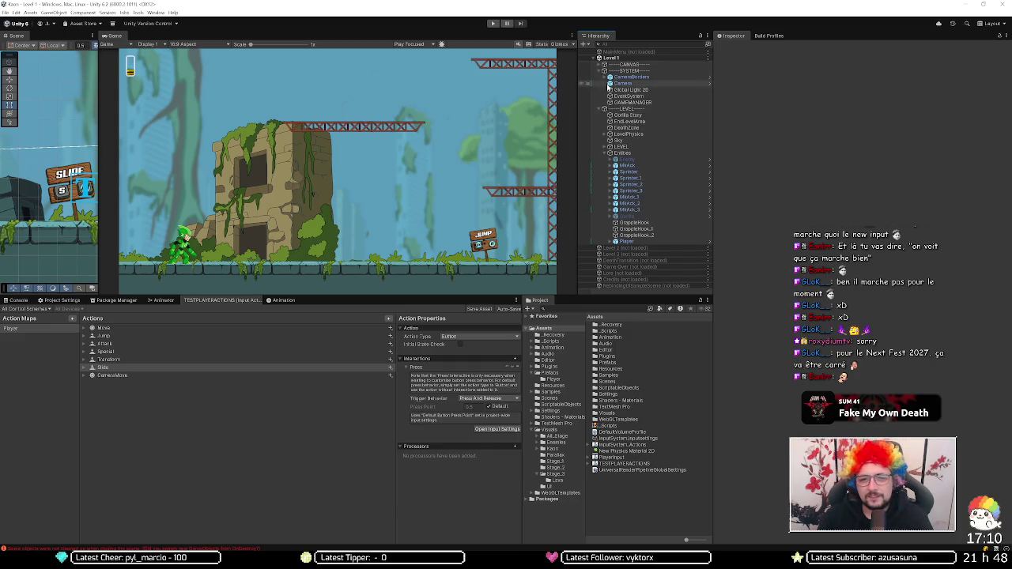
left_click(625, 97)
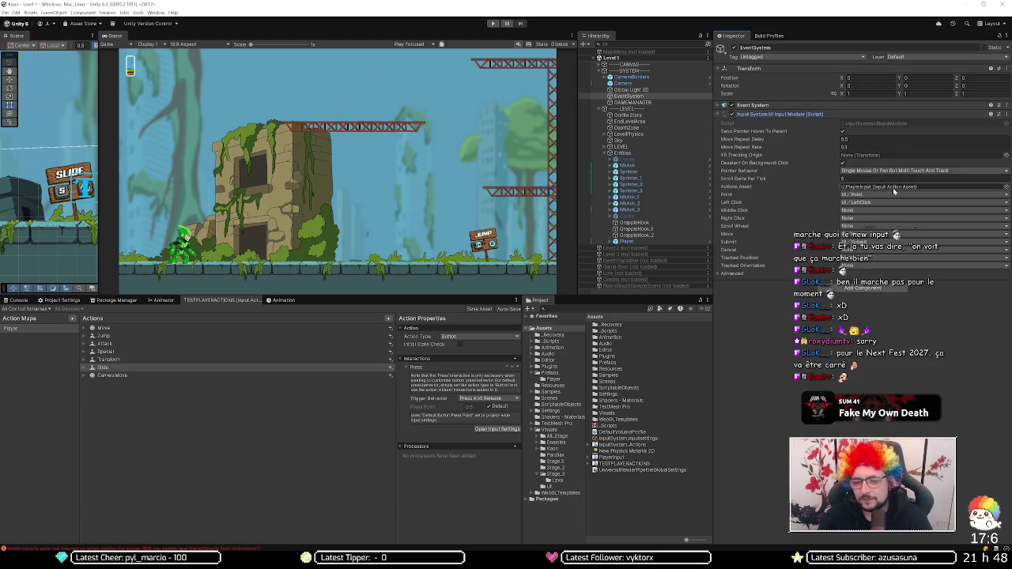
left_click(894, 190)
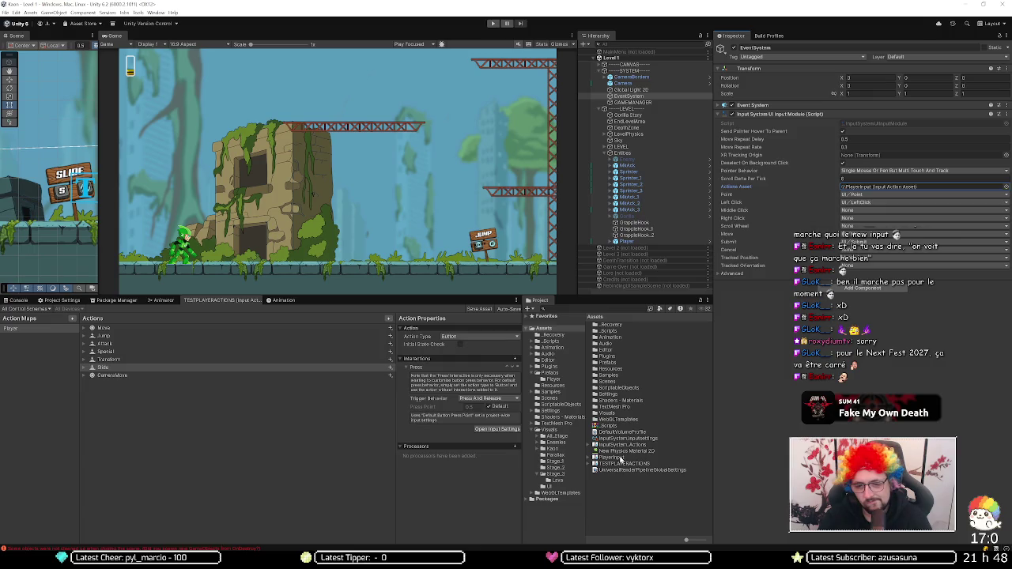
double_click(621, 458)
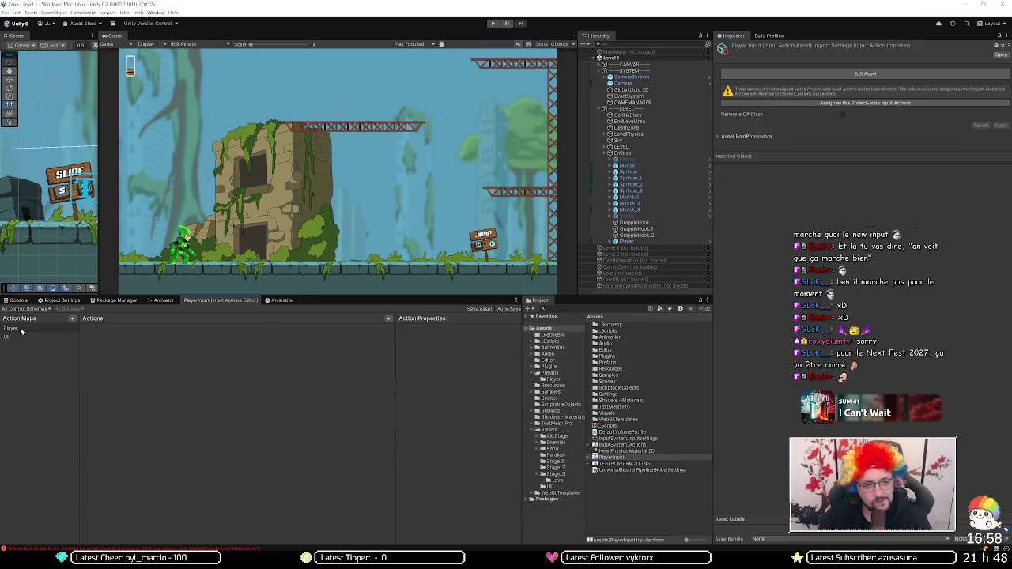
Step: Review the Move and Submit action bindings in PlayerInput's UI map
left_click(20, 331)
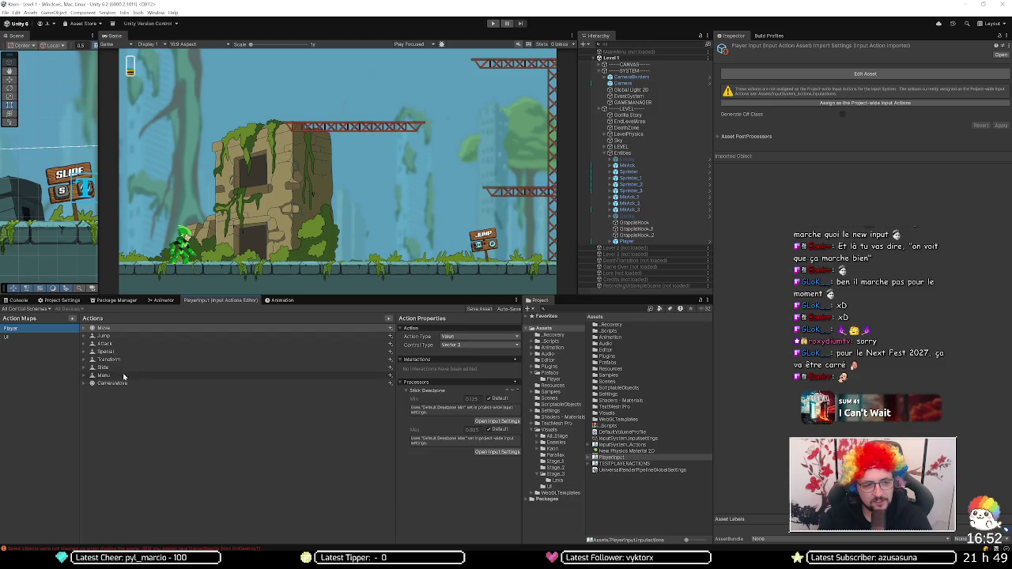
left_click(47, 338)
left_click(132, 330)
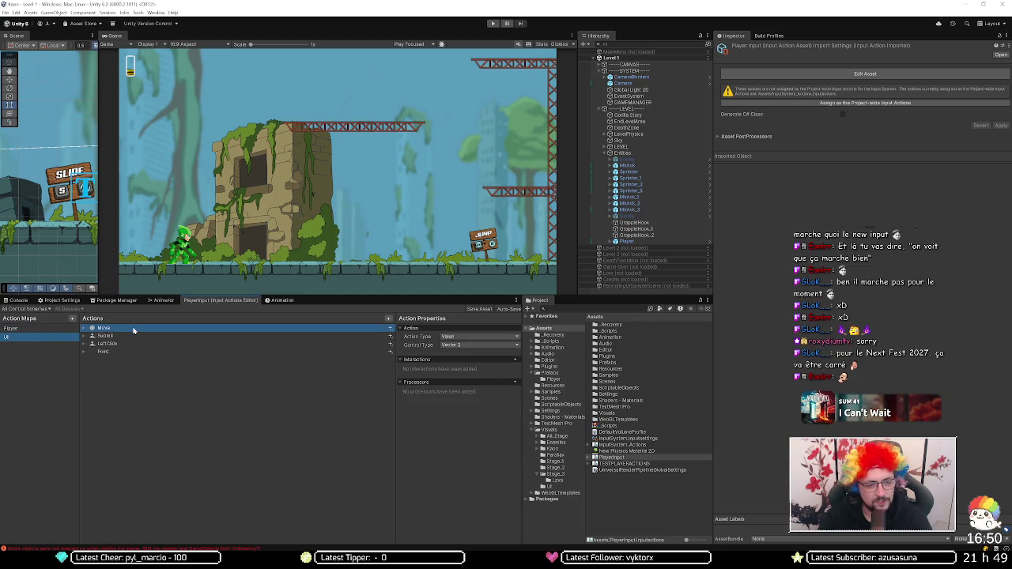
left_click(84, 328)
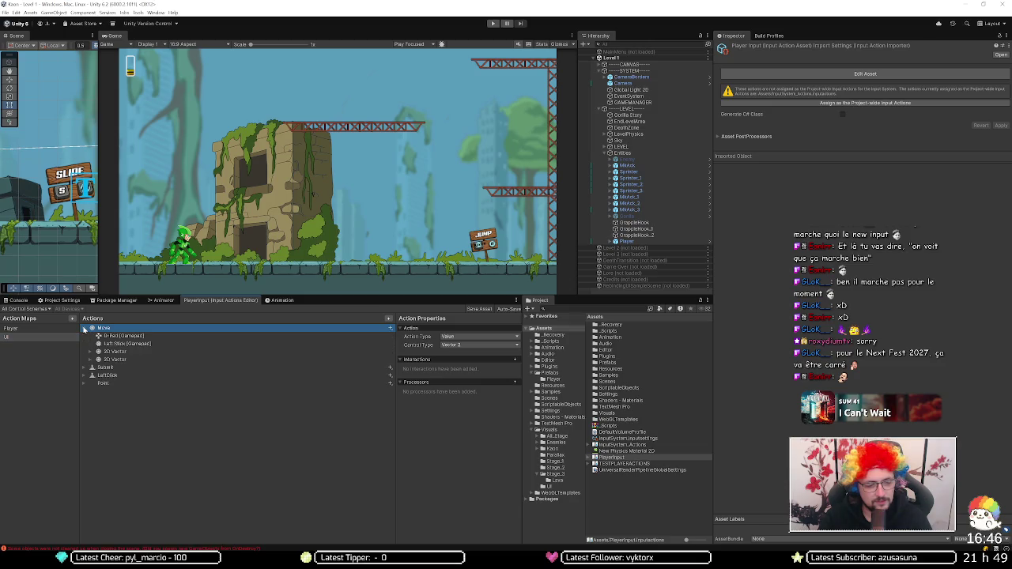
left_click(84, 328)
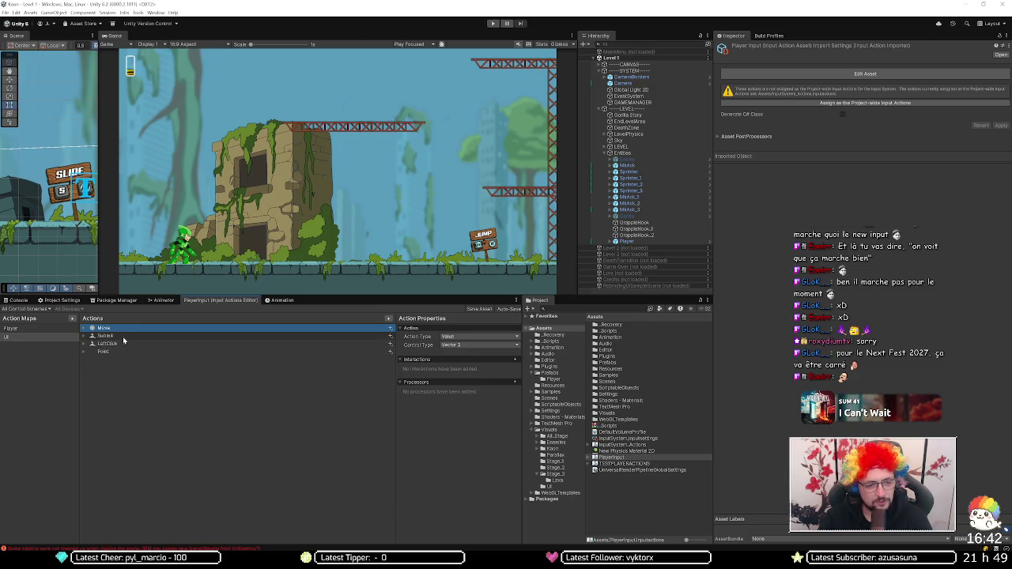
left_click(123, 337)
left_click(84, 337)
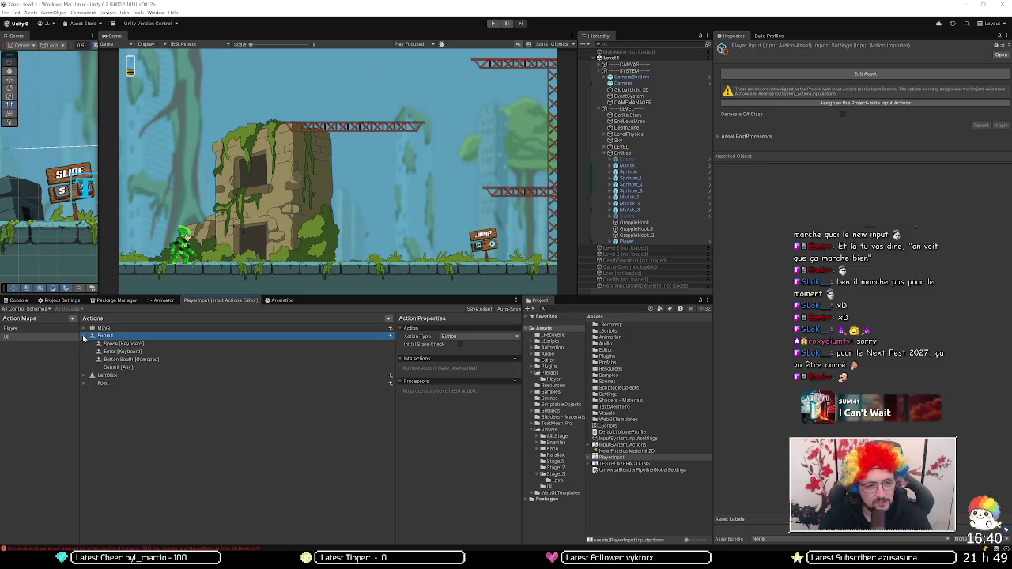
left_click(84, 336)
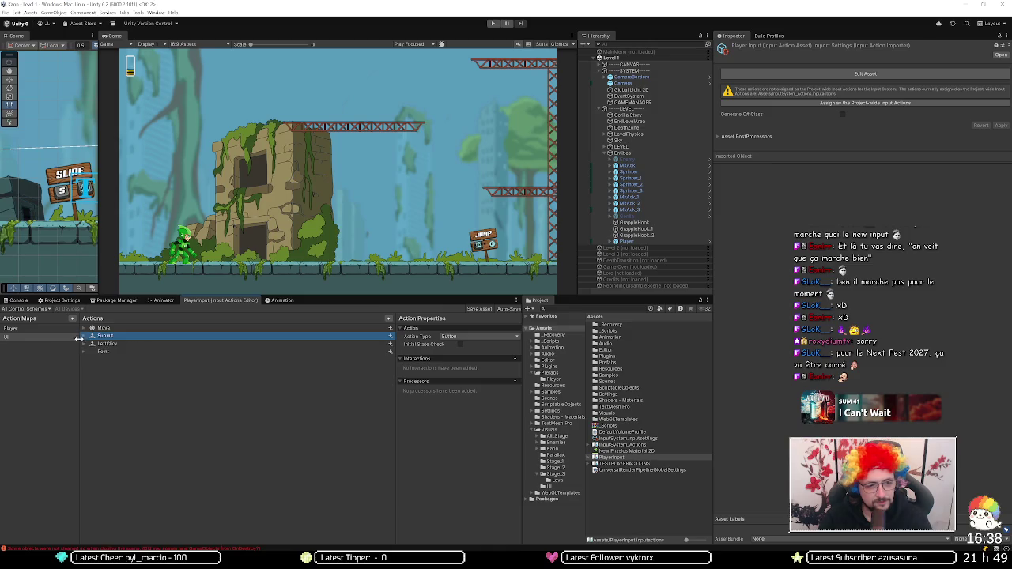
Step: Copy the UI action map and open TESTPLAYERACTIONS in the actions editor
right_click(30, 338)
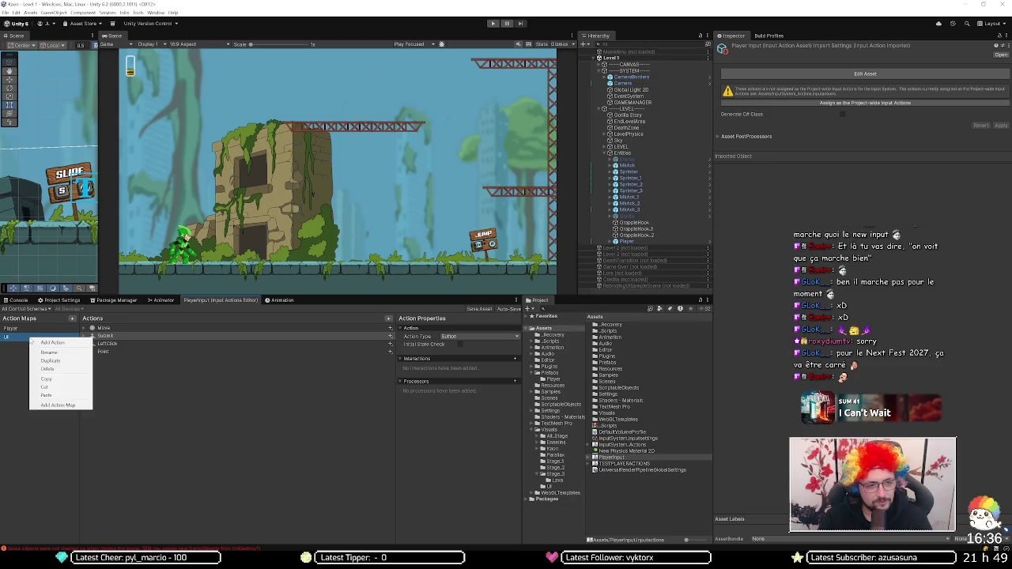
key("Escape")
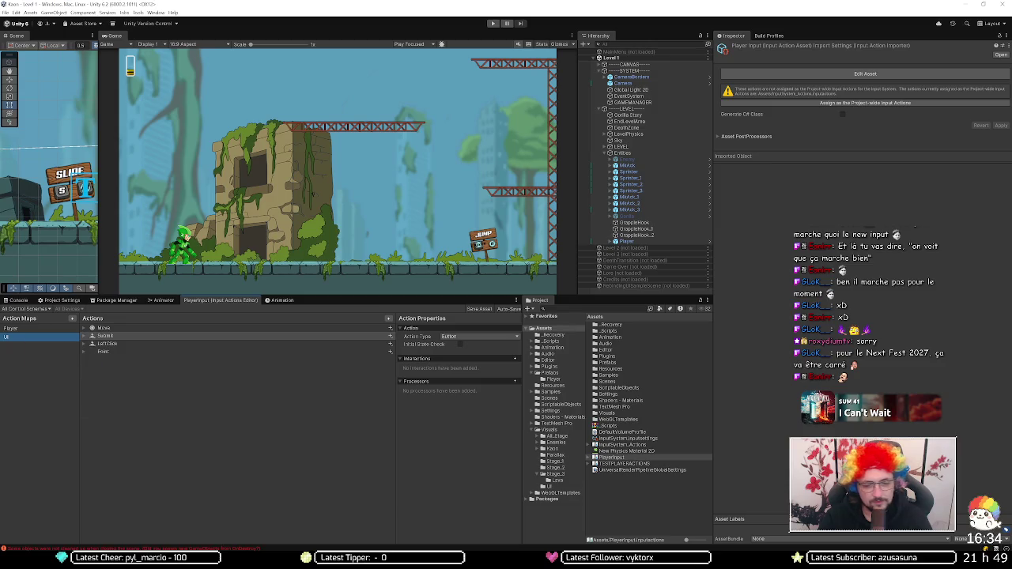
double_click(609, 464)
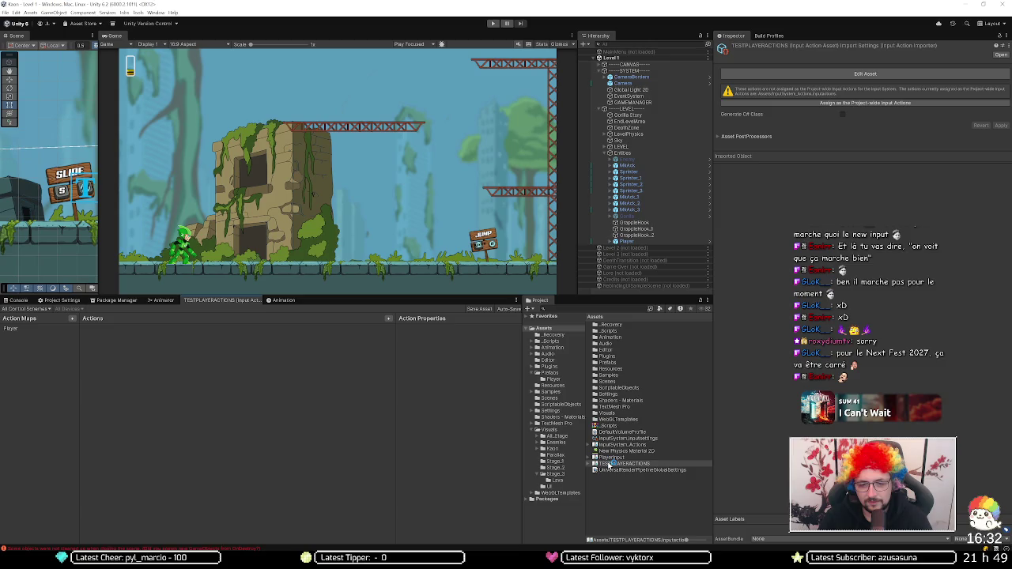
Step: Paste the copied UI action map into TESTPLAYERACTIONS's action maps
left_click(36, 329)
left_click(35, 340)
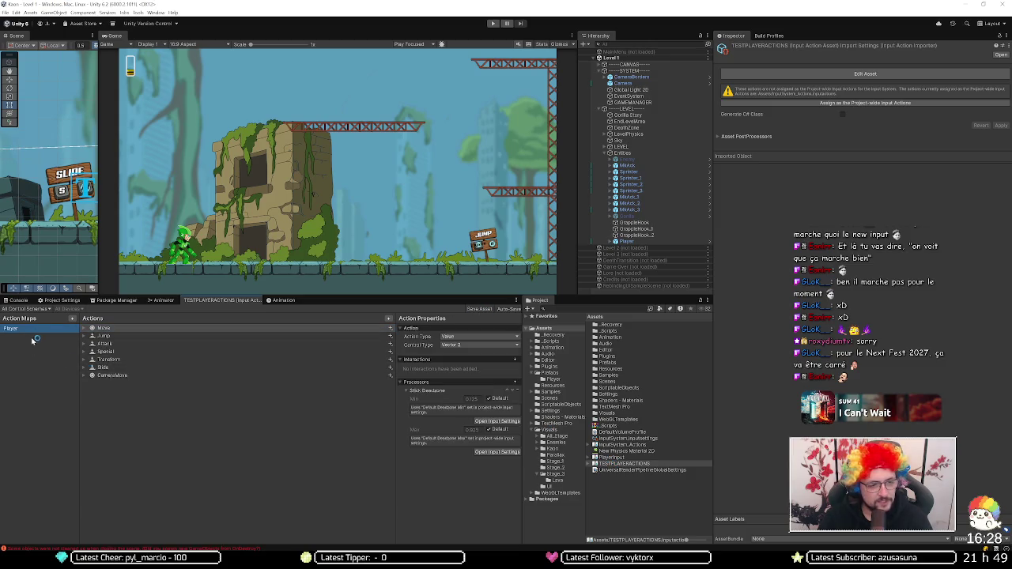
right_click(44, 345)
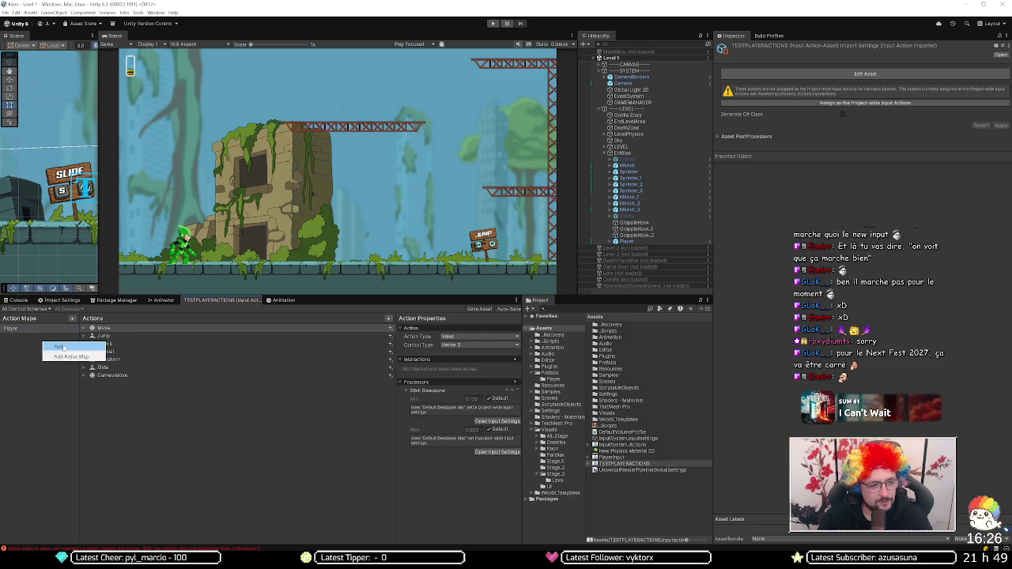
left_click(60, 348)
key("Return")
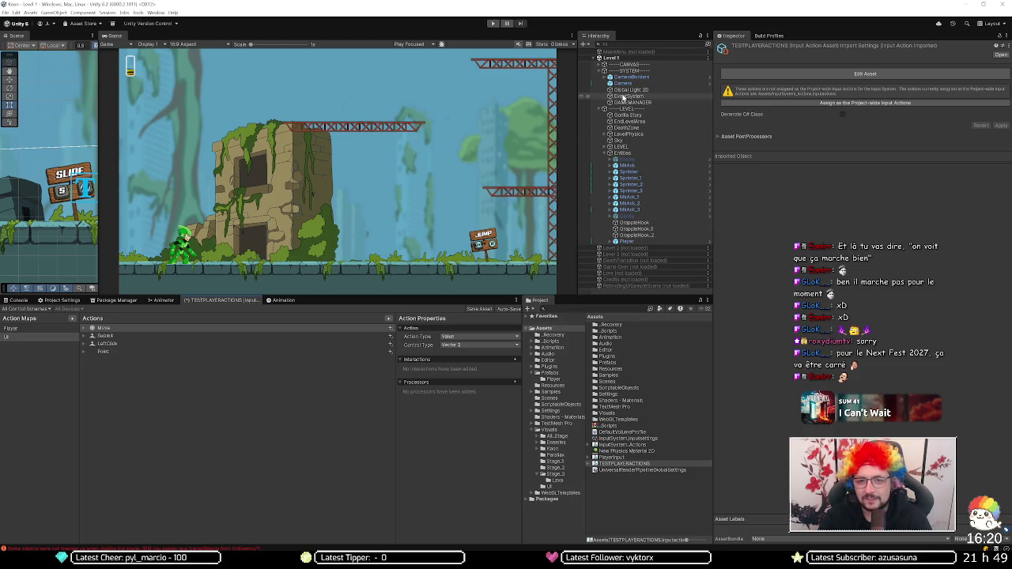
Step: Delete the InputSystem_Actions asset from the project and reselect the EventSystem
left_click(624, 457)
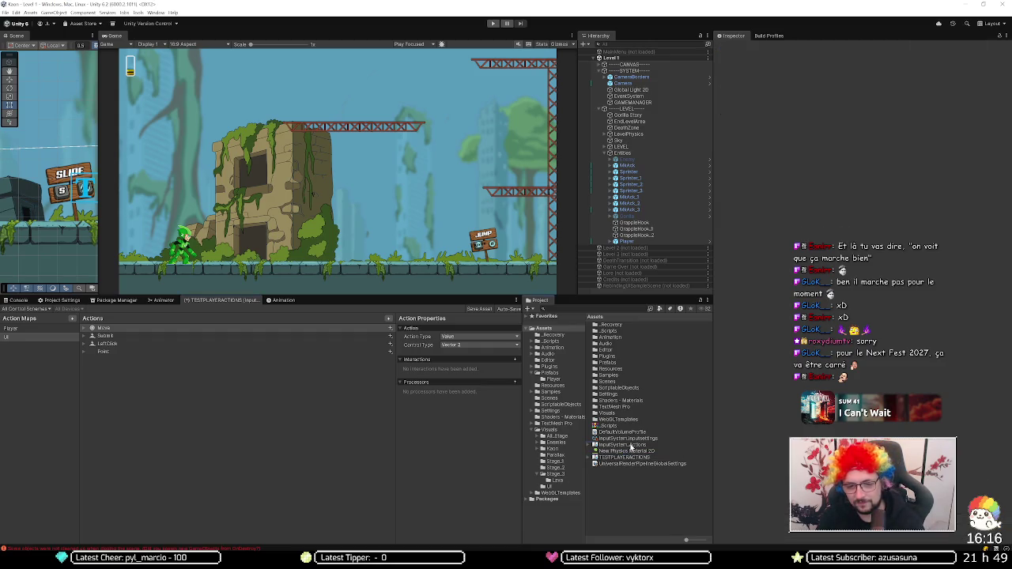
left_click(630, 445)
key("Delete")
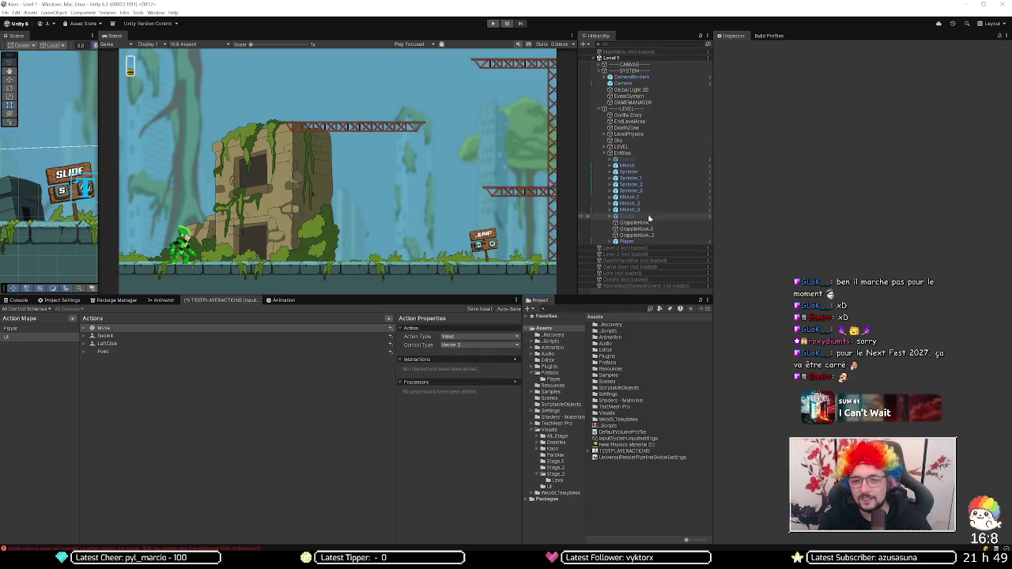
left_click(639, 96)
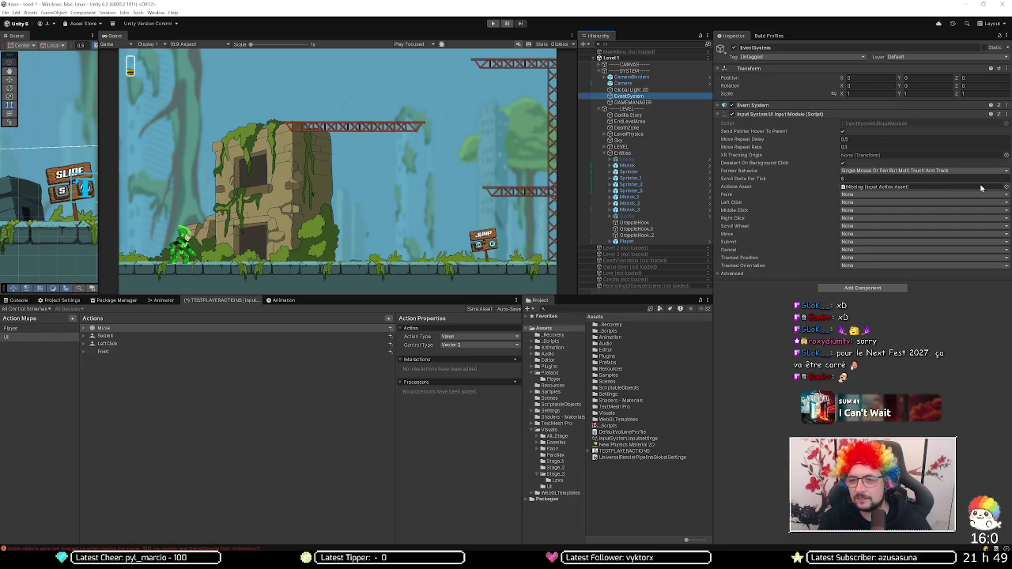
Step: Set Level 1's EventSystem Actions Asset to TESTPLAYERACTIONS
left_click(1007, 187)
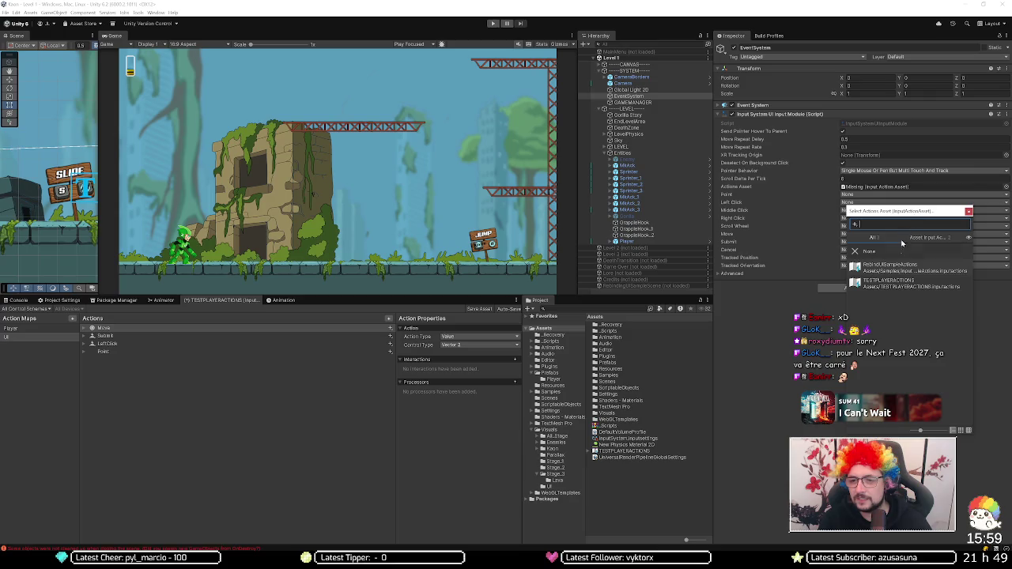
double_click(898, 286)
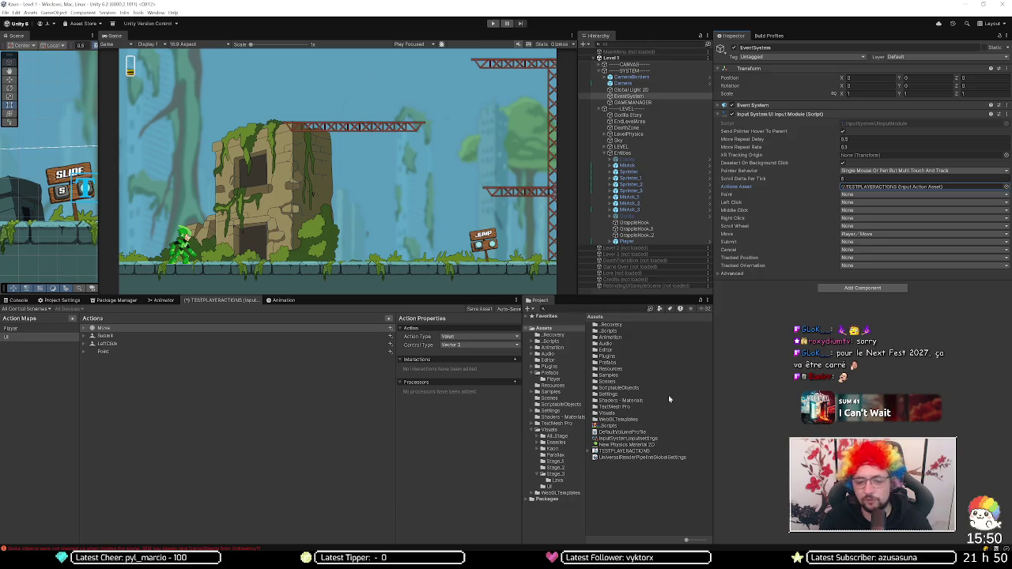
left_click(599, 58)
left_click(605, 52)
right_click(605, 54)
Step: Load the MainMenu scene and inspect PauseMenu's Canvas, Options and RebindOverlay objects
left_click(614, 59)
left_click(603, 60)
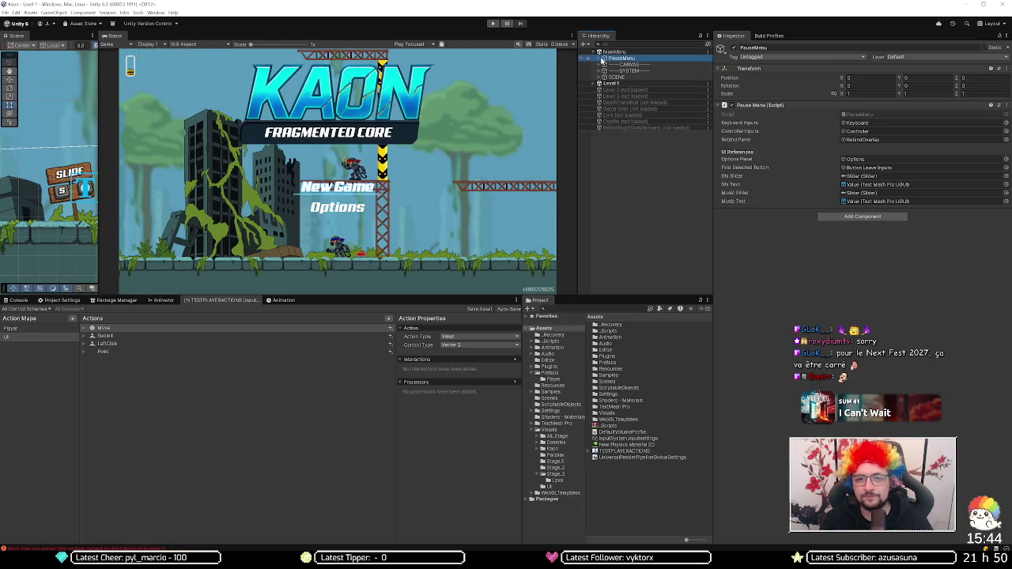
left_click(600, 59)
left_click(606, 64)
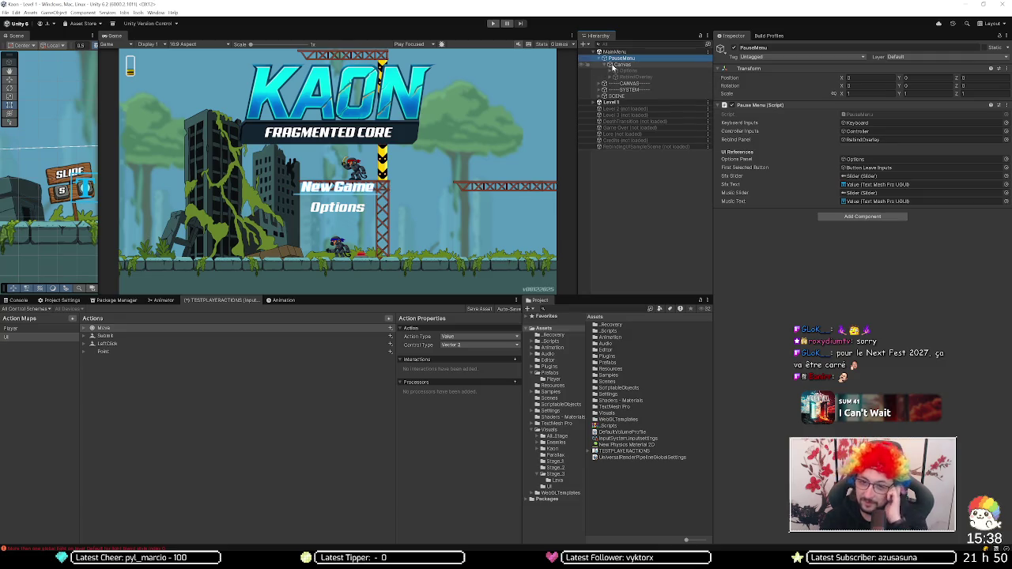
left_click(599, 59)
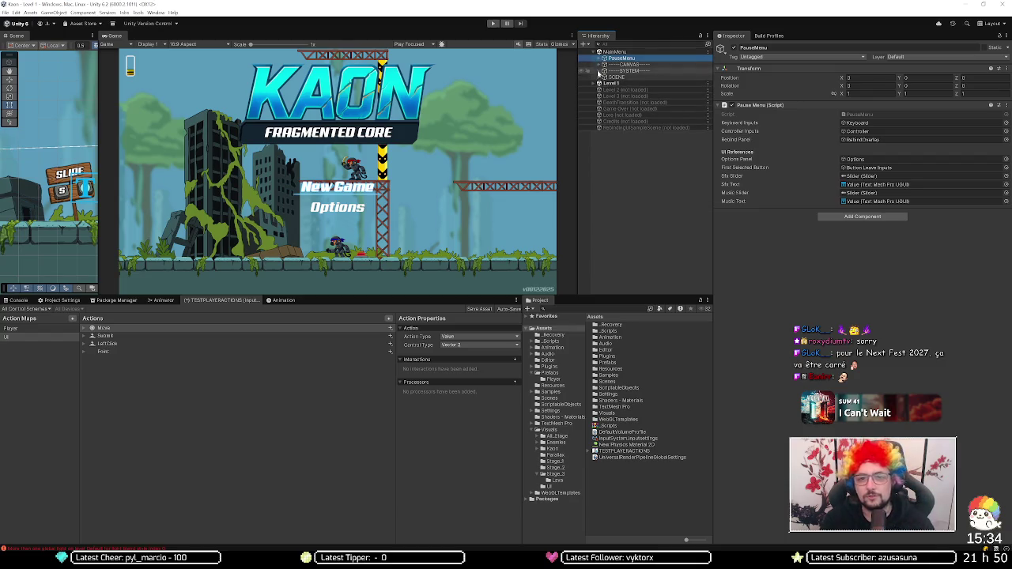
Step: Set MainMenu's EventSystem Actions Asset to TESTPLAYERACTIONS and check its Move action
left_click(602, 71)
left_click(621, 90)
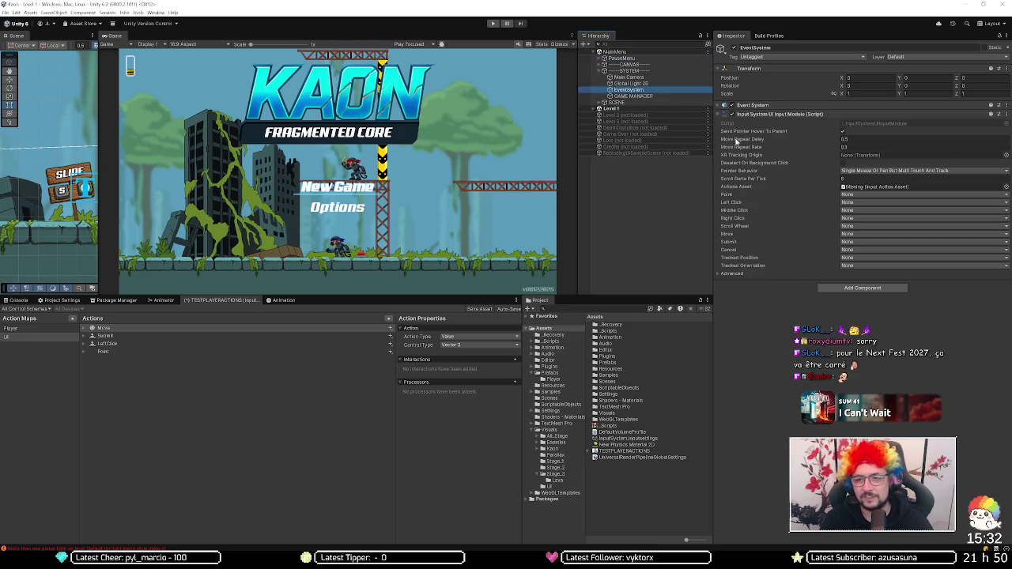
left_click(1006, 190)
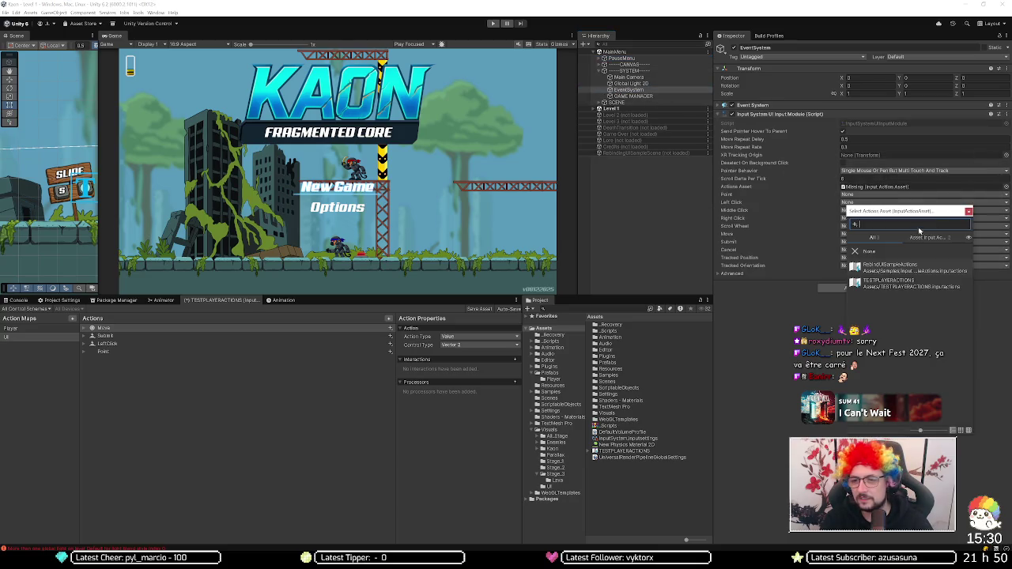
double_click(900, 267)
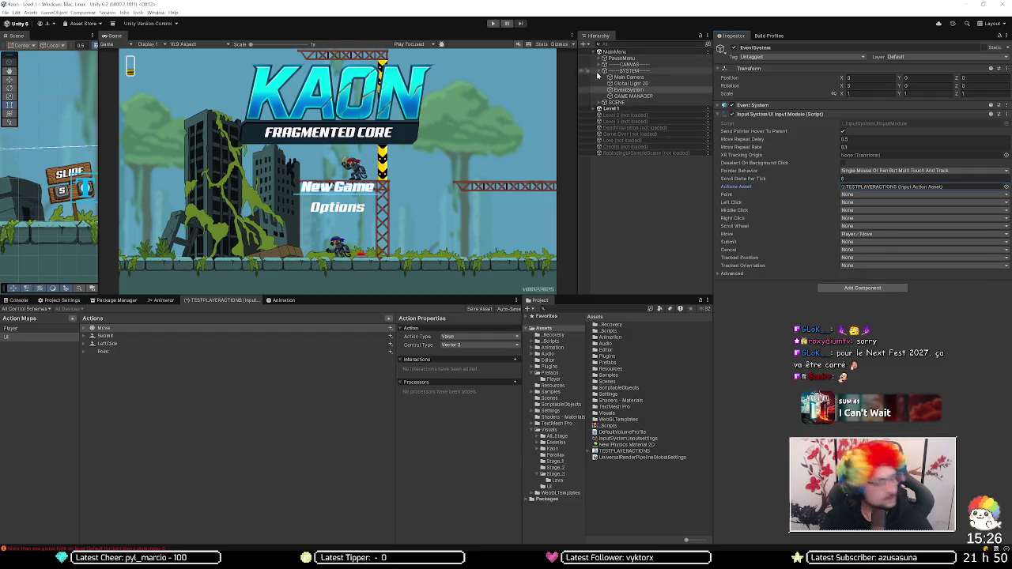
left_click(106, 331)
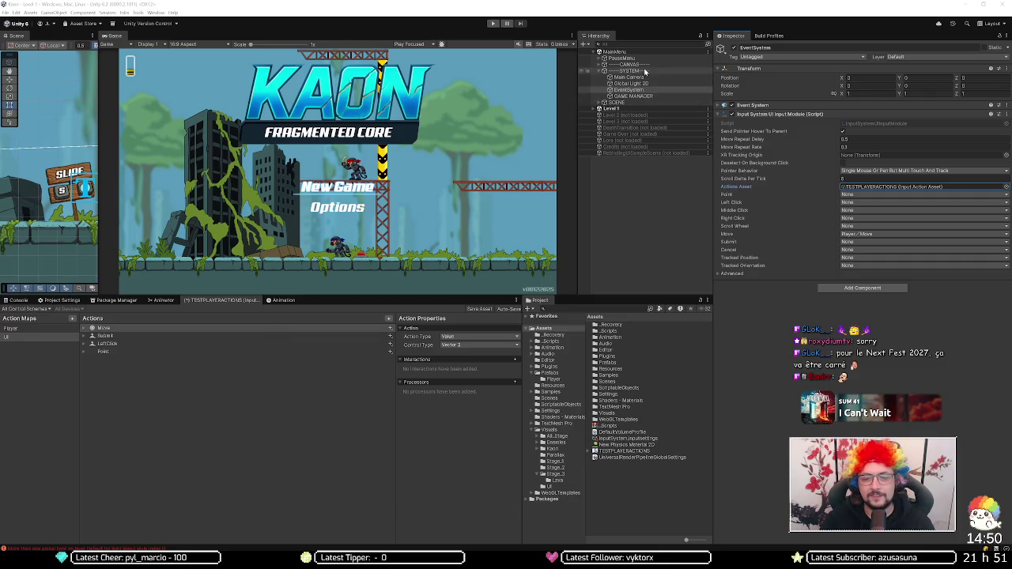
left_click(597, 52)
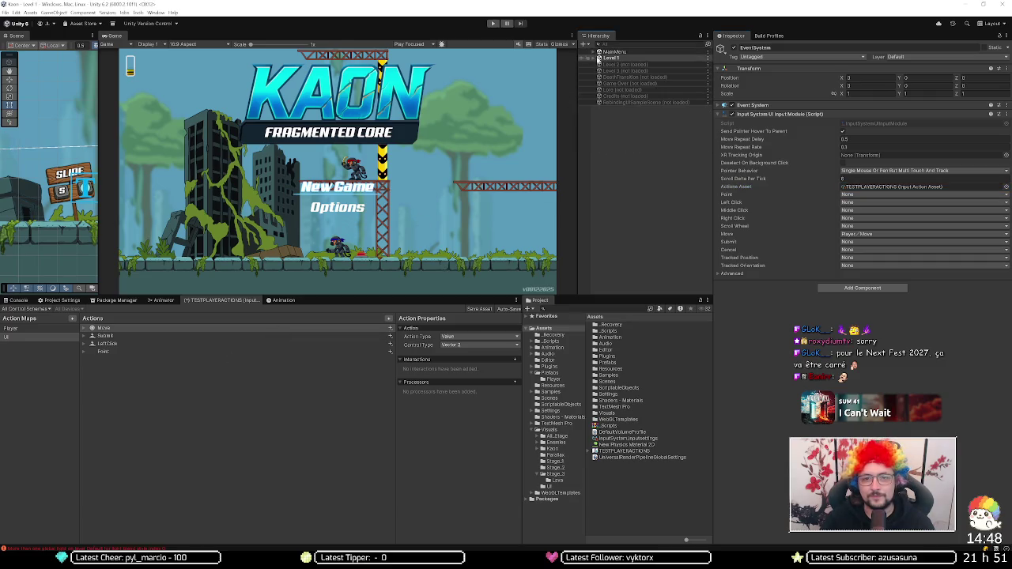
Step: Unload Level 1, load Level 2, assign TESTPLAYERACTIONS to its EventSystem, then unload it
right_click(610, 58)
left_click(628, 100)
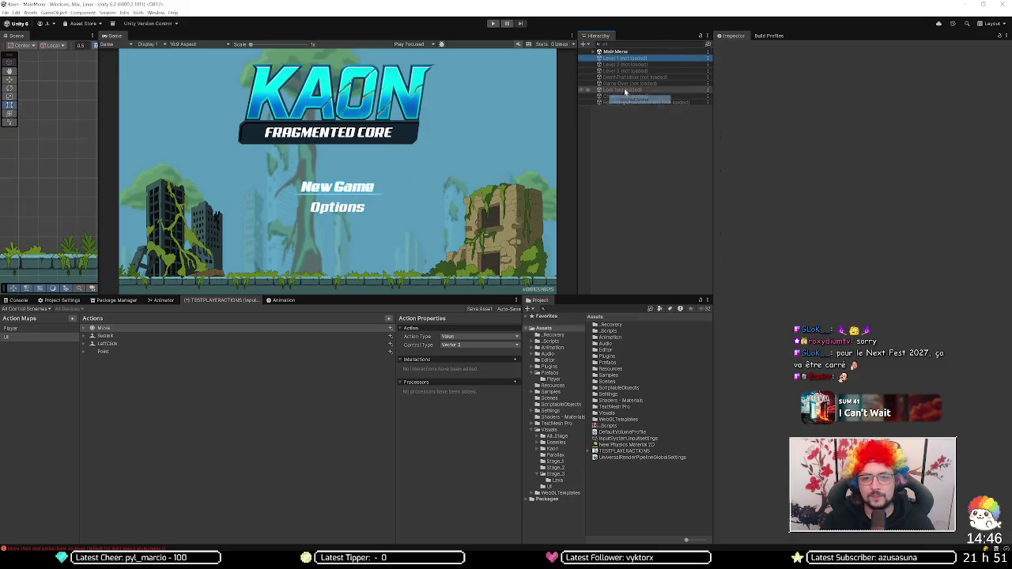
right_click(626, 67)
left_click(636, 70)
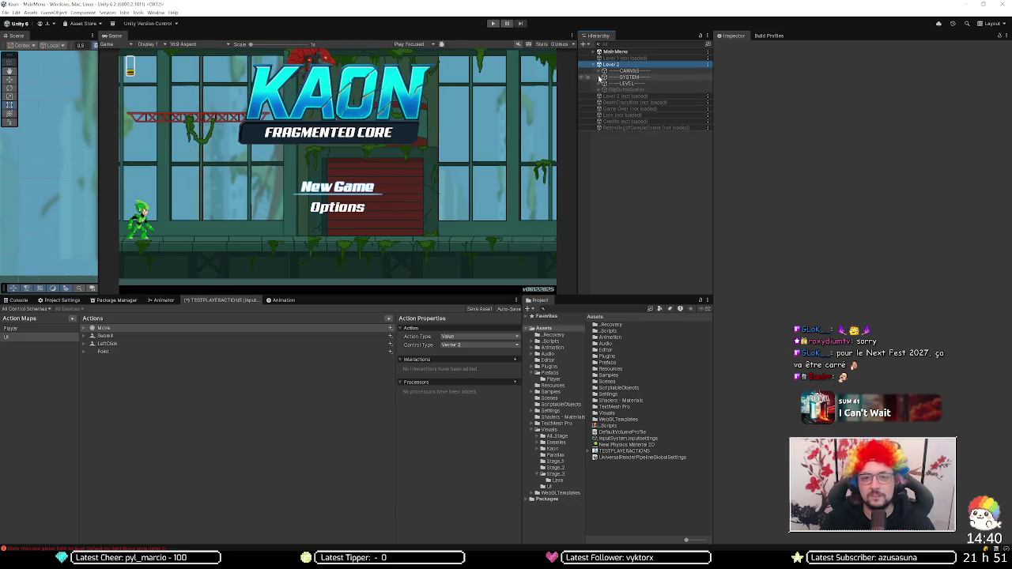
left_click(604, 76)
left_click(658, 103)
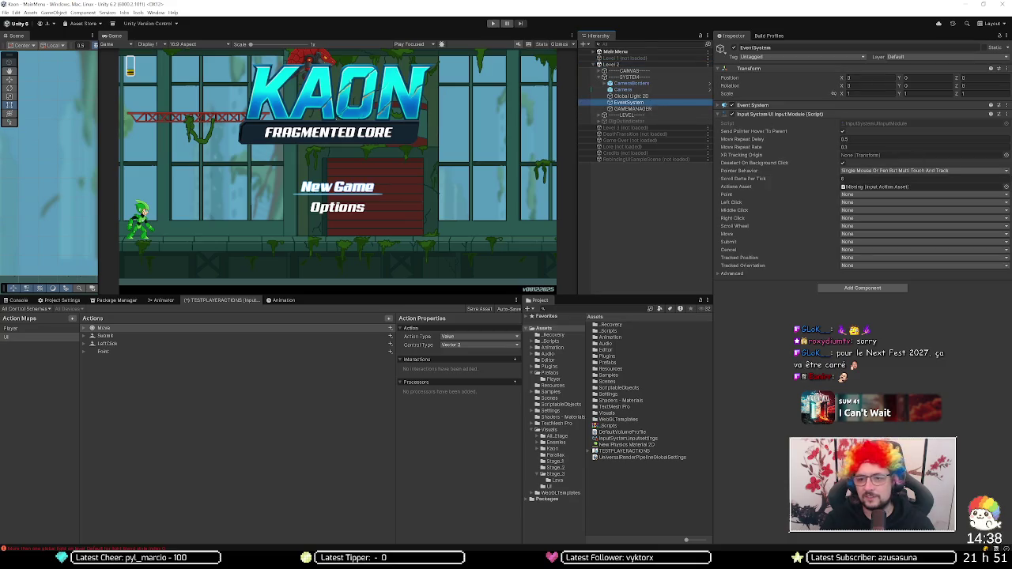
left_click(1006, 187)
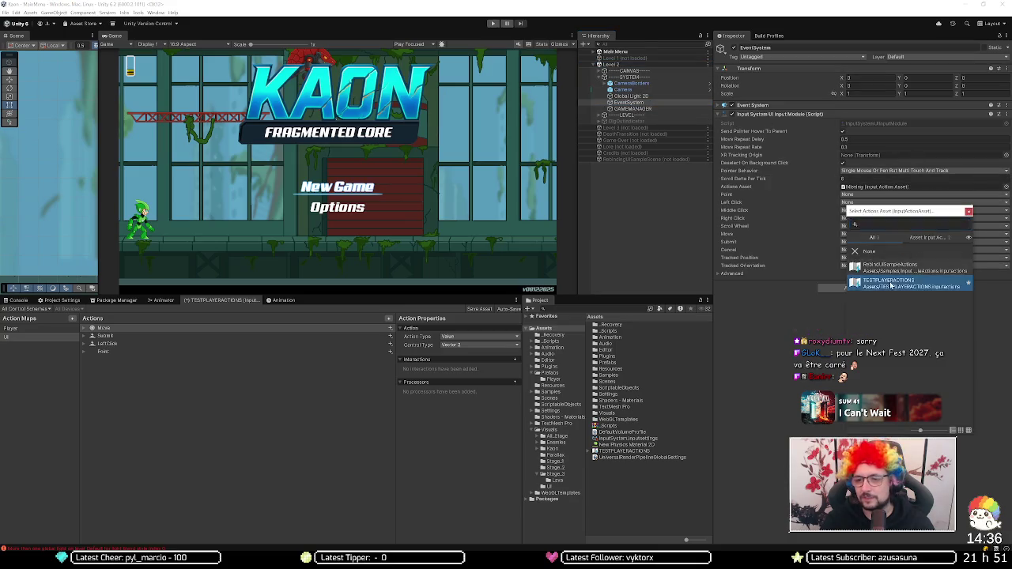
double_click(888, 282)
left_click(624, 64)
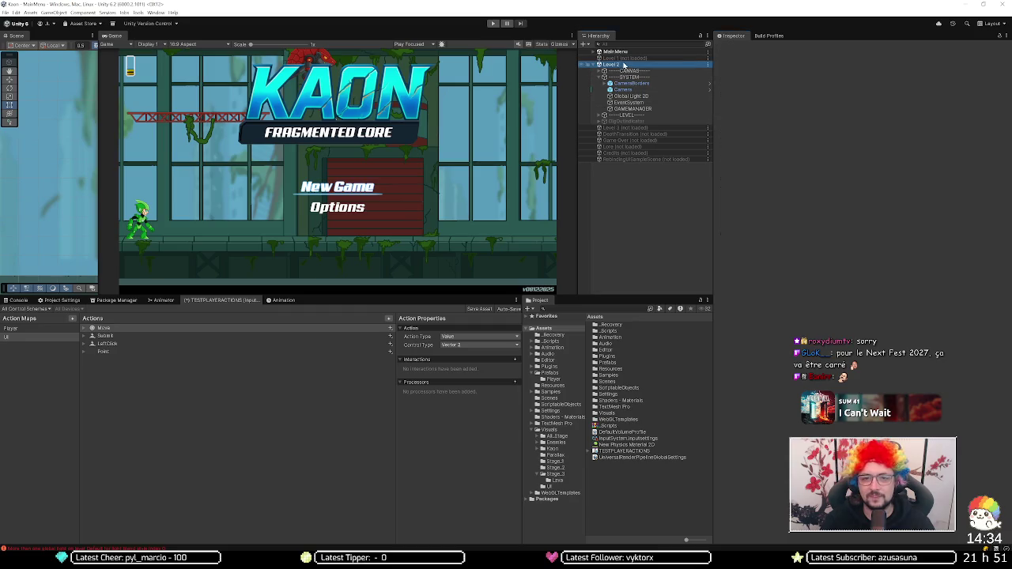
right_click(625, 64)
left_click(642, 98)
Step: Load Level 3, DeathTransition, Game Over, Lore, Credits and RebindingUISampleScene, then filter Hierarchy by 't:event'
right_click(627, 70)
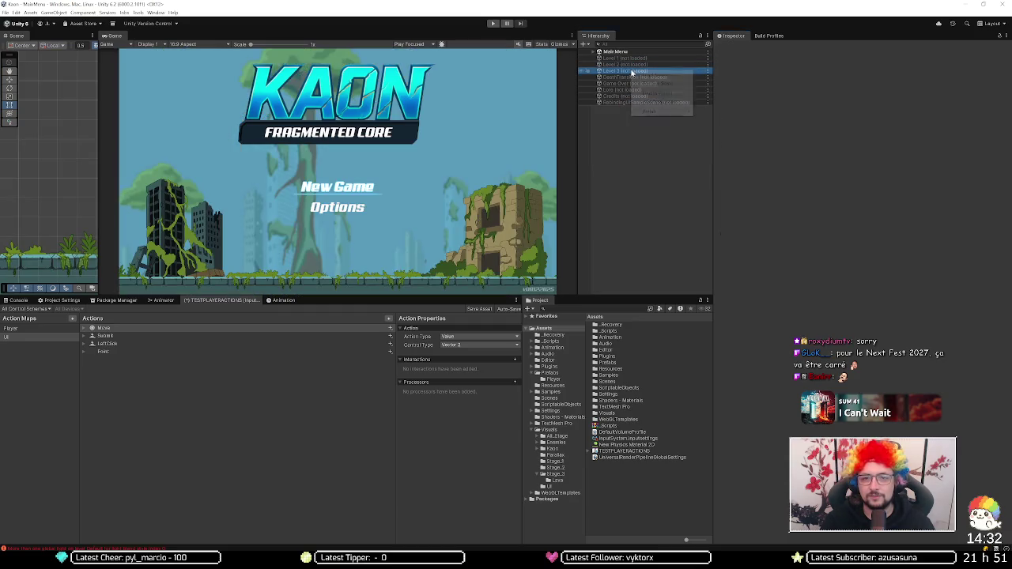
left_click(638, 96)
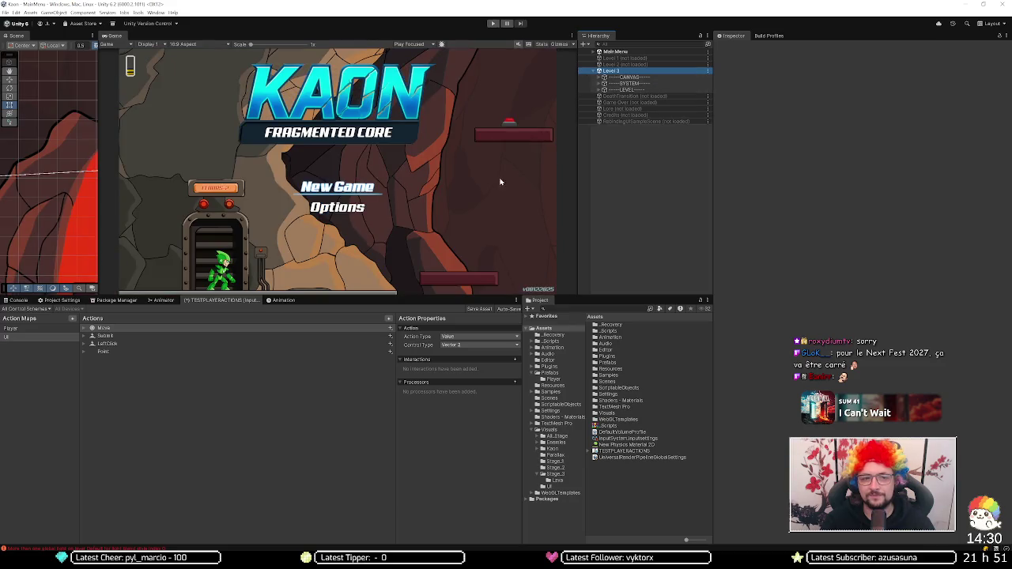
right_click(621, 95)
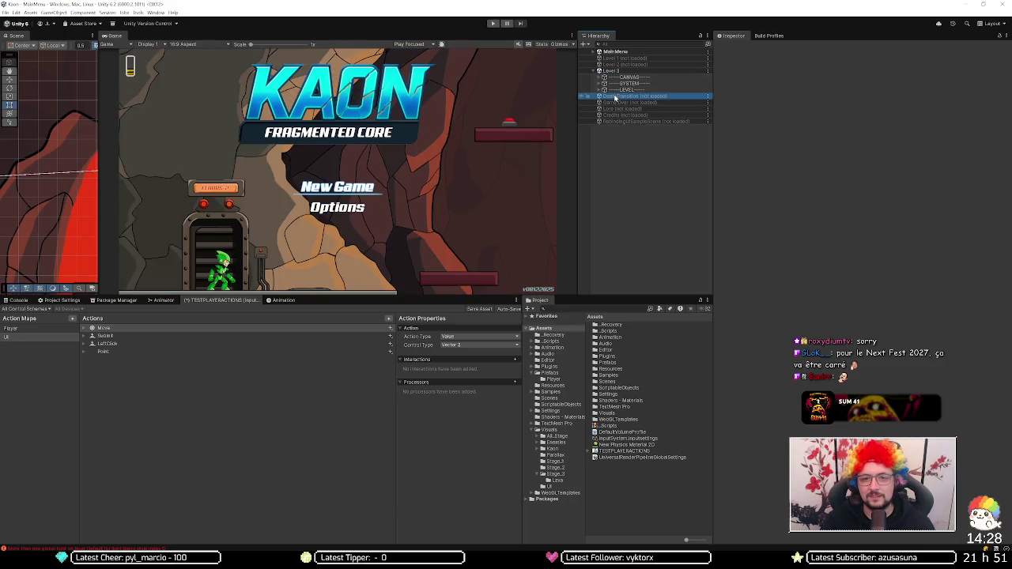
left_click(644, 100)
right_click(627, 116)
left_click(645, 119)
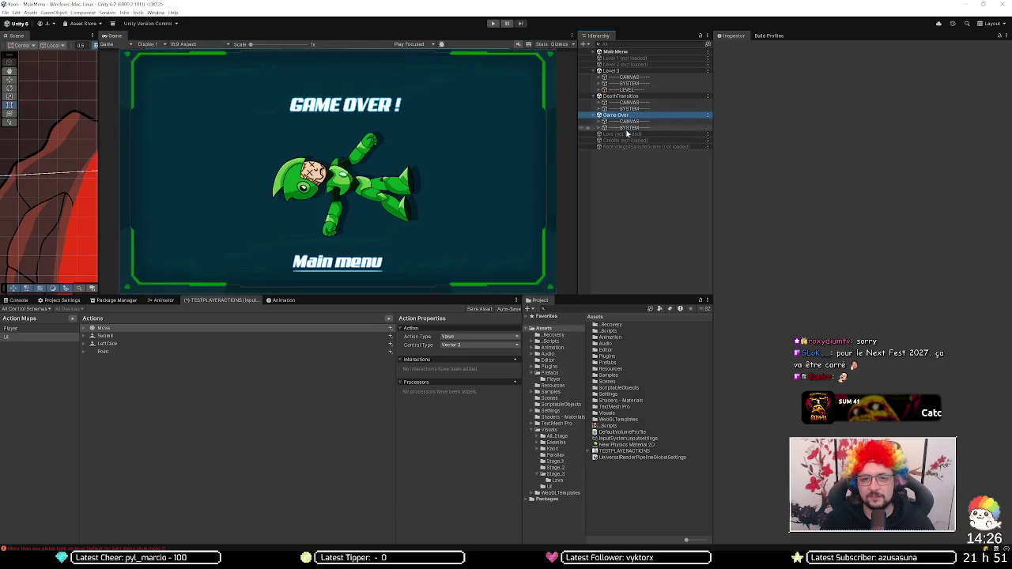
right_click(623, 134)
left_click(652, 138)
right_click(631, 152)
left_click(655, 160)
right_click(632, 171)
left_click(655, 179)
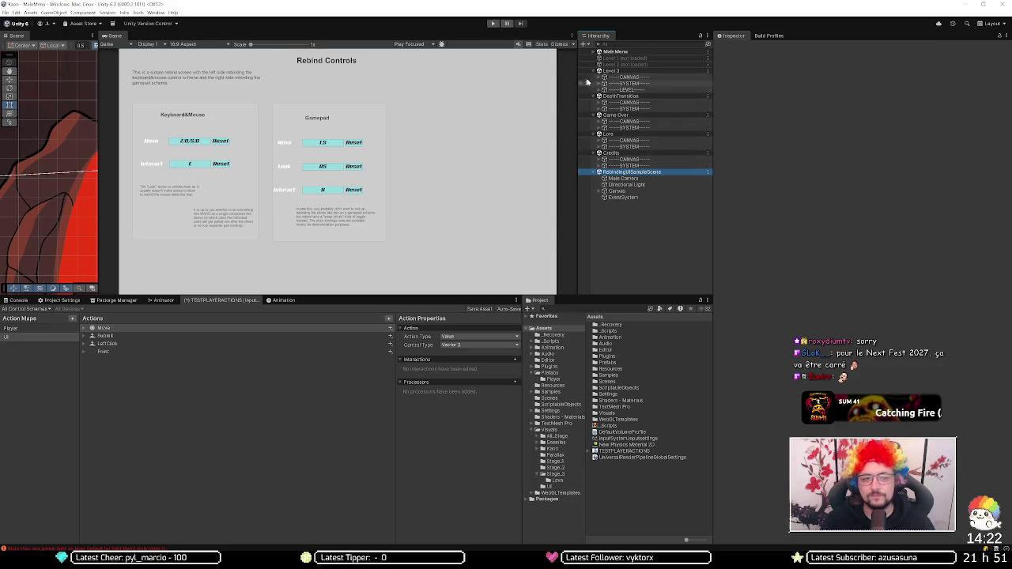
left_click(637, 44)
type("t:event")
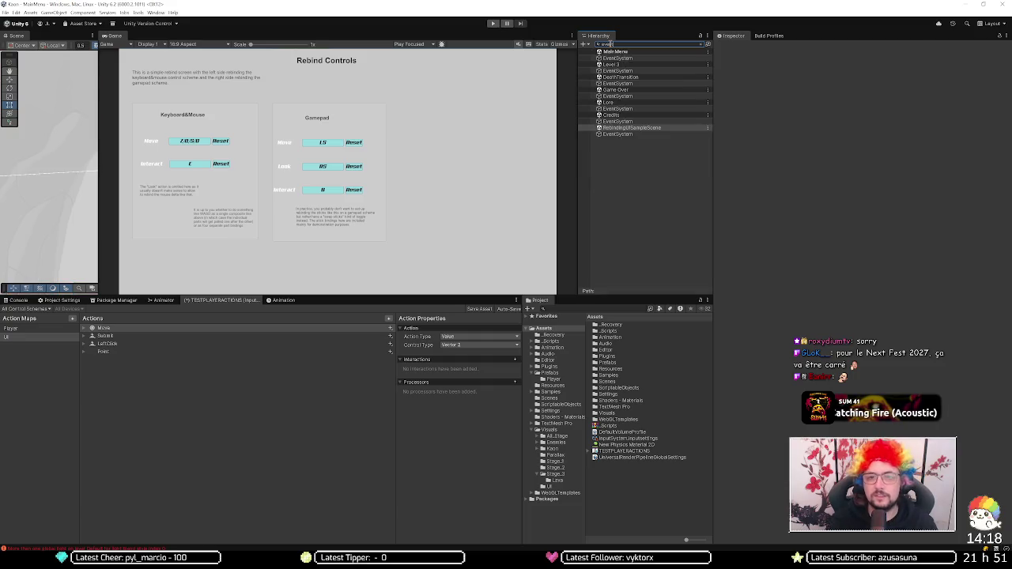
Step: Multi-select all filtered EventSystems, then inspect only the bottom one's Actions Asset
left_click(635, 134)
left_click(625, 121, "ctrl")
left_click(624, 109, "ctrl")
left_click(625, 96, "ctrl")
left_click(639, 83, "ctrl")
left_click(642, 71, "ctrl")
left_click(644, 57, "ctrl")
left_click(838, 114)
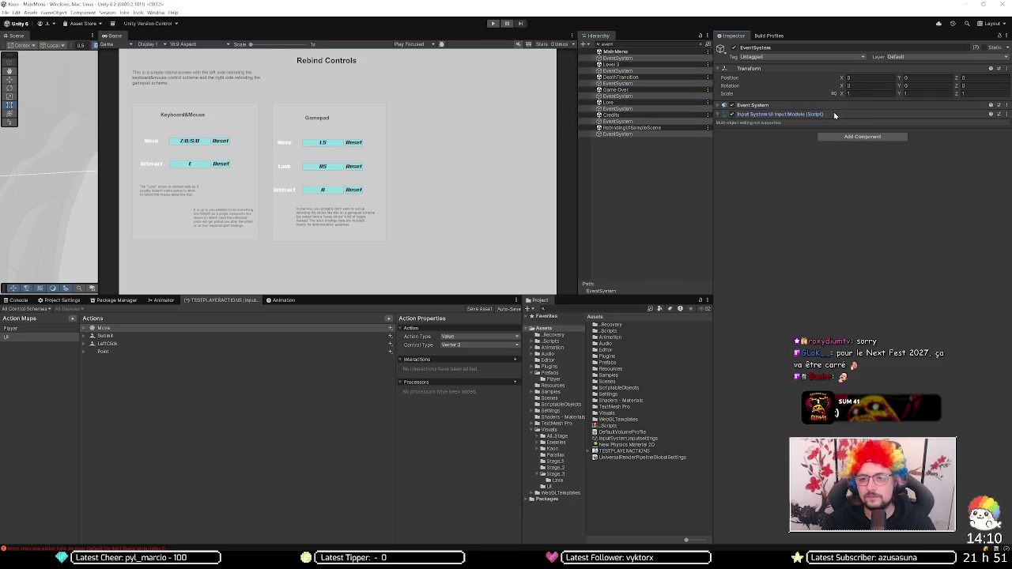
left_click(661, 134)
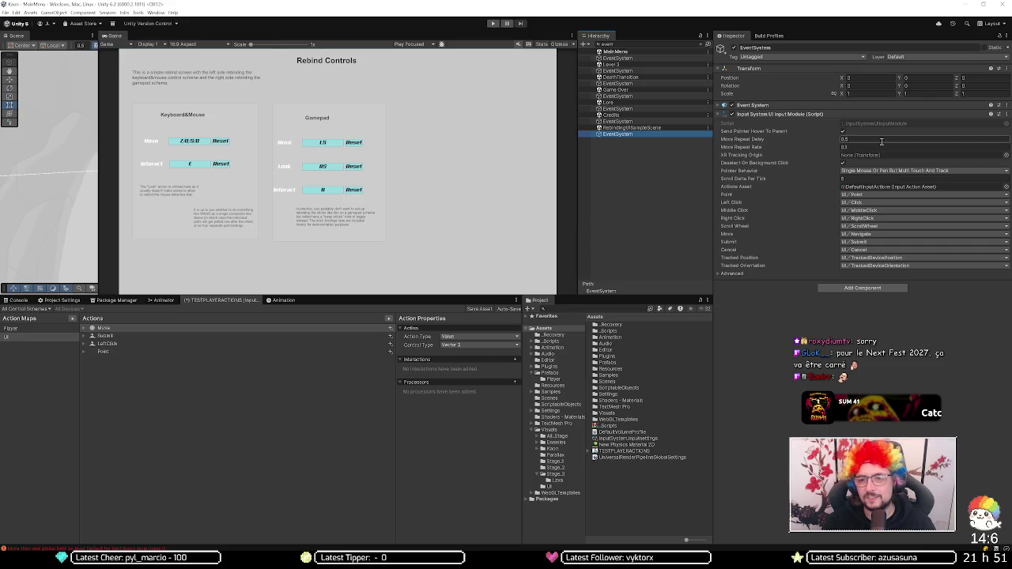
left_click(1008, 189)
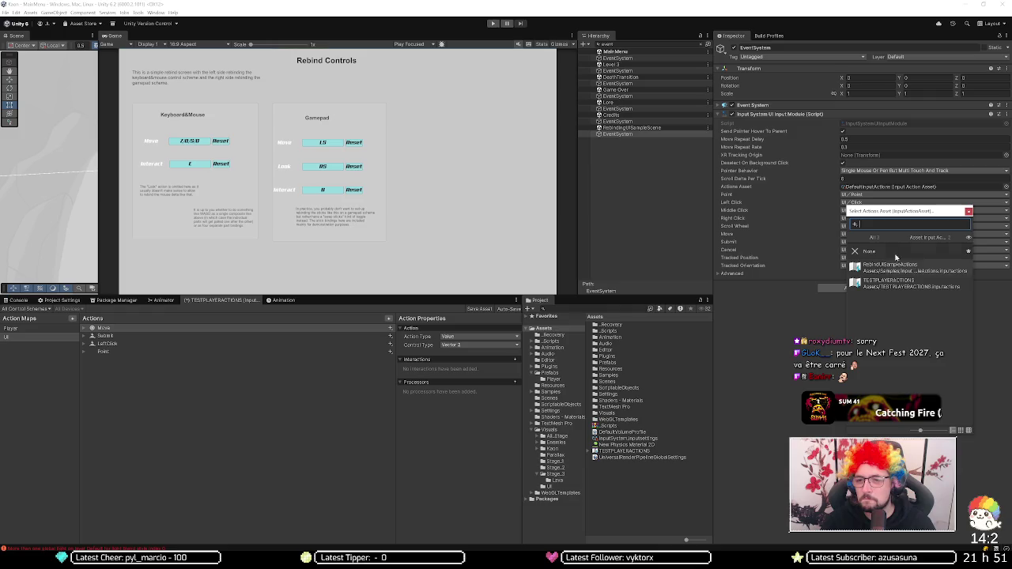
key("Escape")
Step: Assign TESTPLAYERACTIONS as the Actions Asset on three EventSystems missing one
left_click(663, 121)
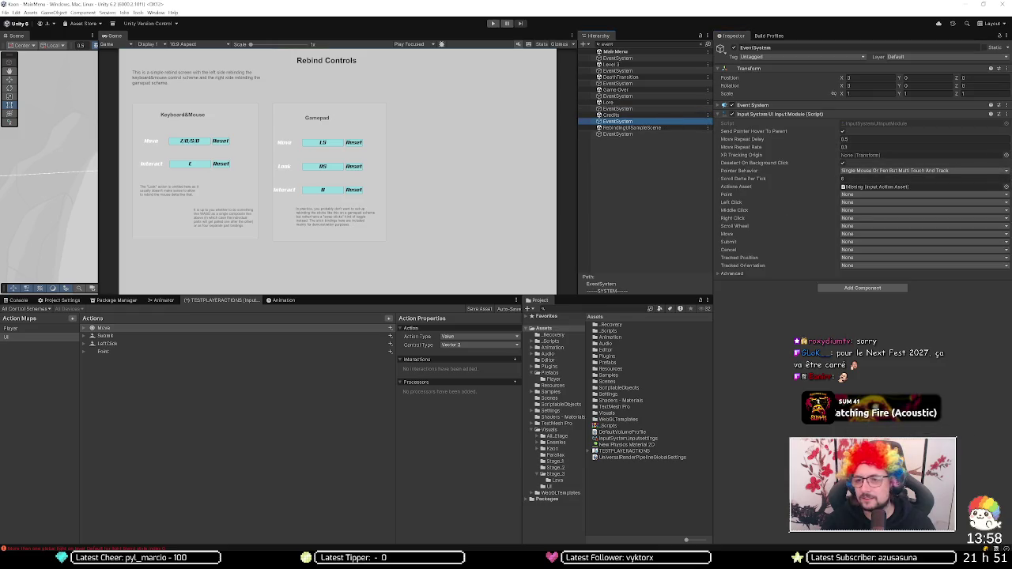
left_click(1007, 186)
double_click(886, 283)
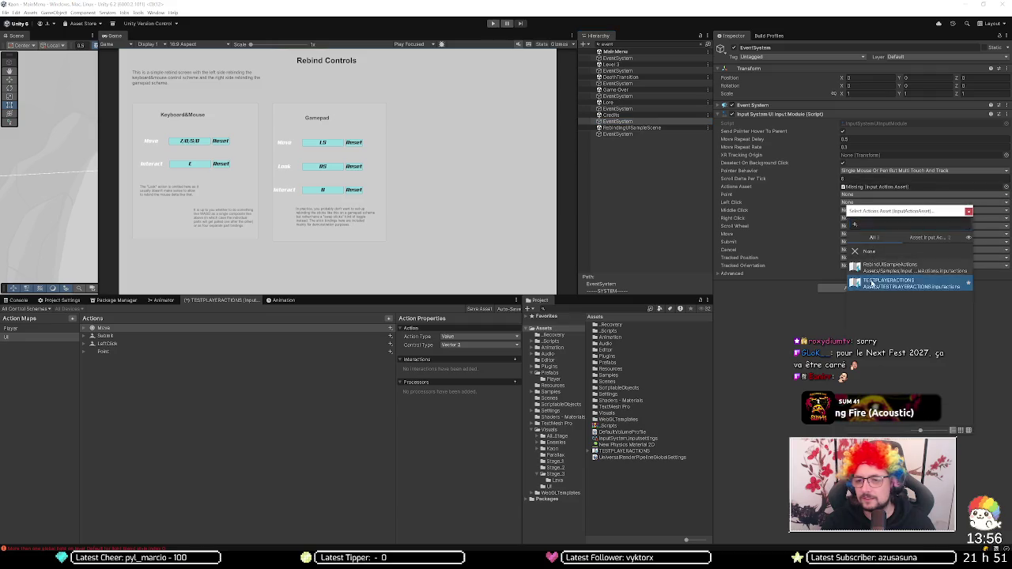
left_click(659, 108)
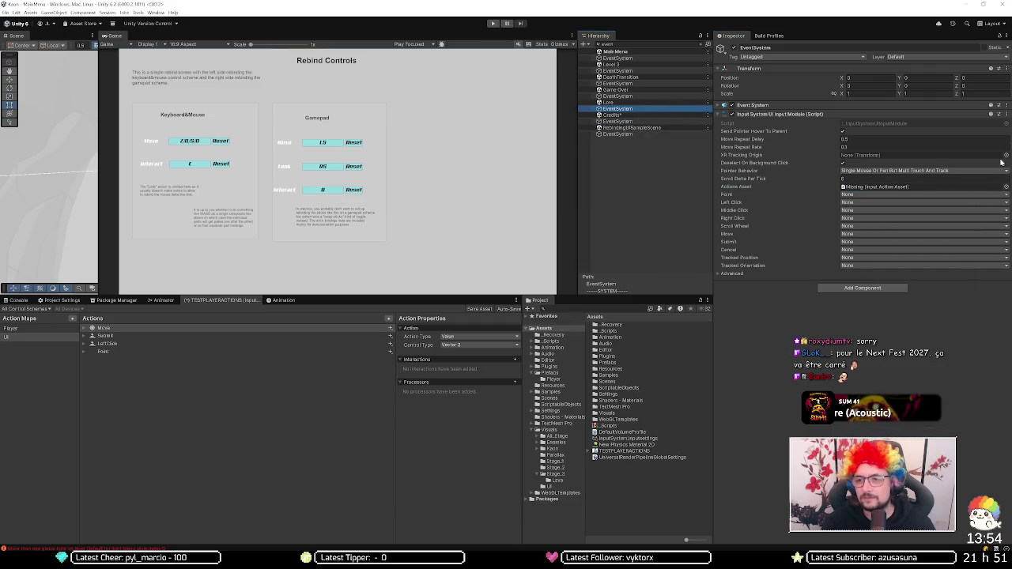
left_click(1007, 186)
double_click(907, 264)
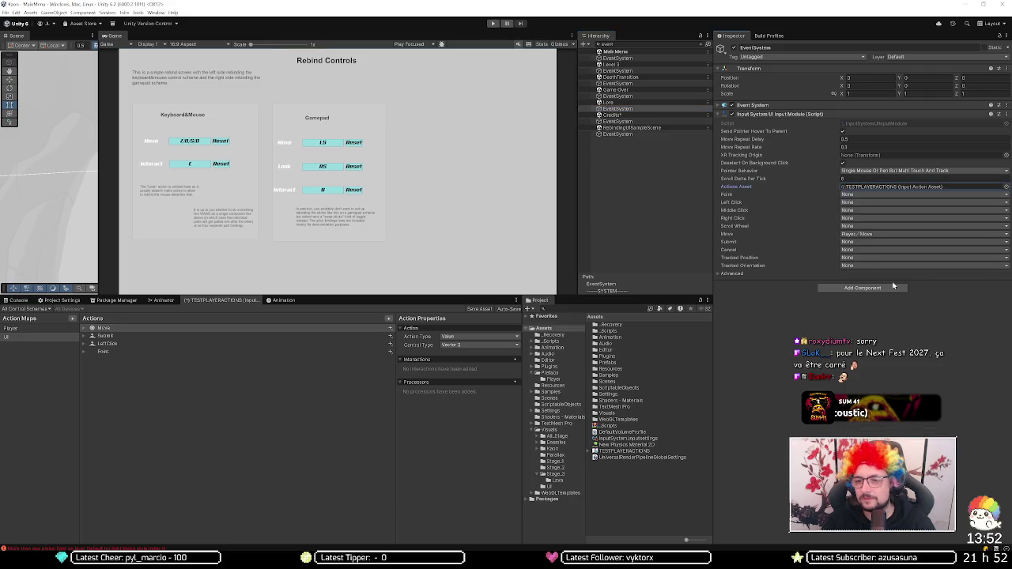
left_click(658, 96)
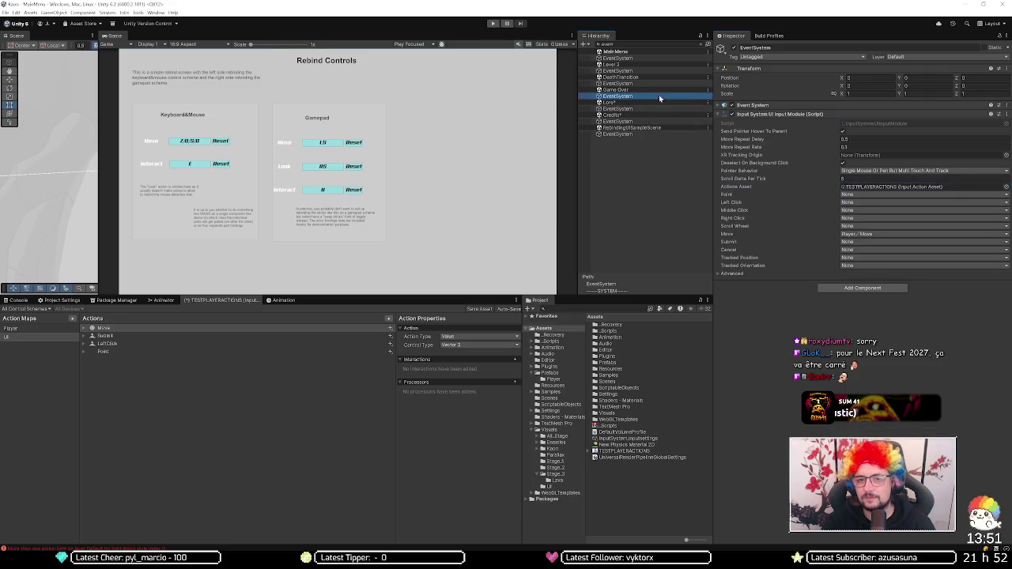
left_click(1006, 186)
double_click(878, 276)
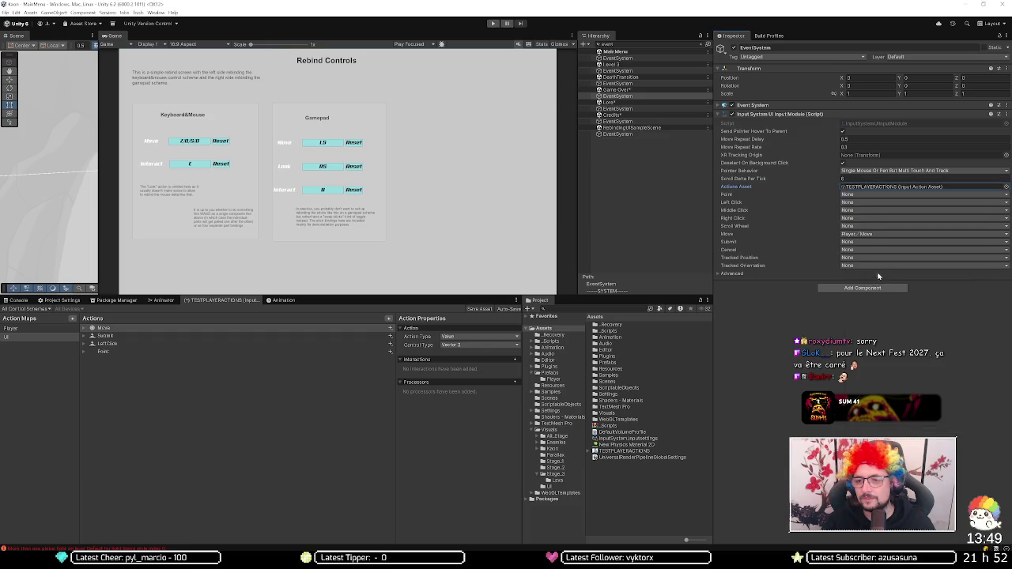
Step: Assign TESTPLAYERACTIONS to the two remaining EventSystems, including another scene's
left_click(657, 83)
left_click(1007, 186)
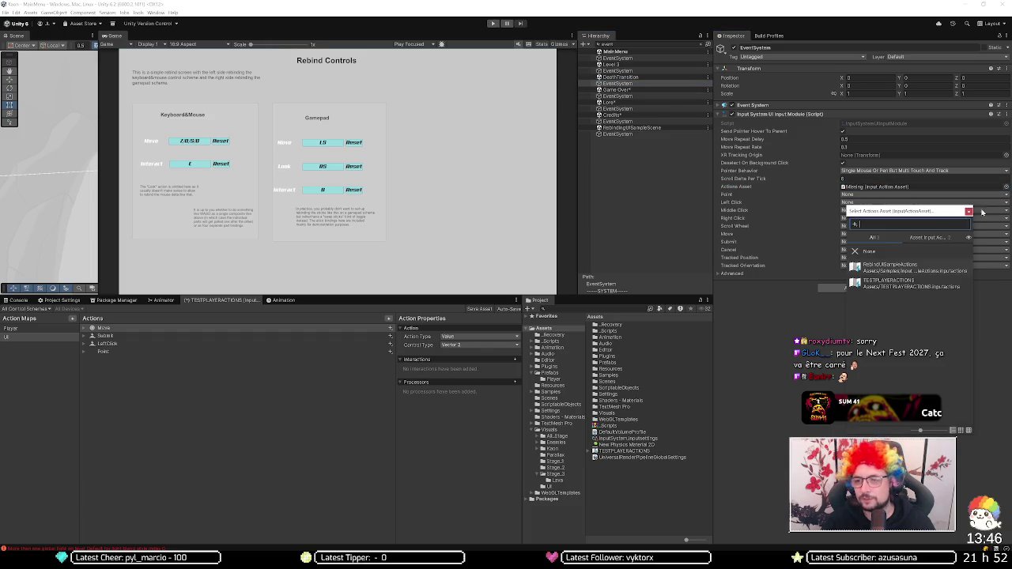
double_click(902, 284)
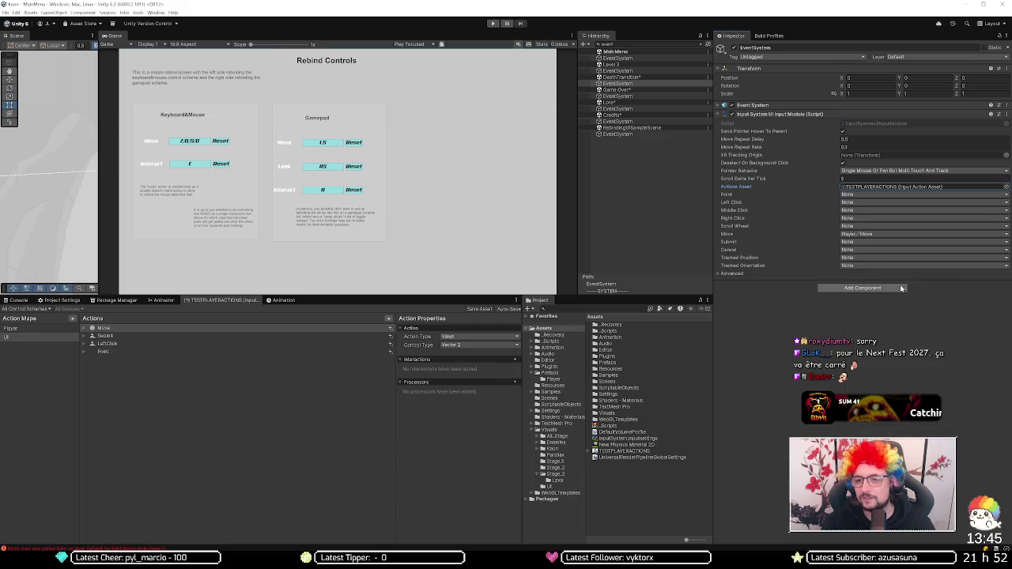
left_click(651, 68)
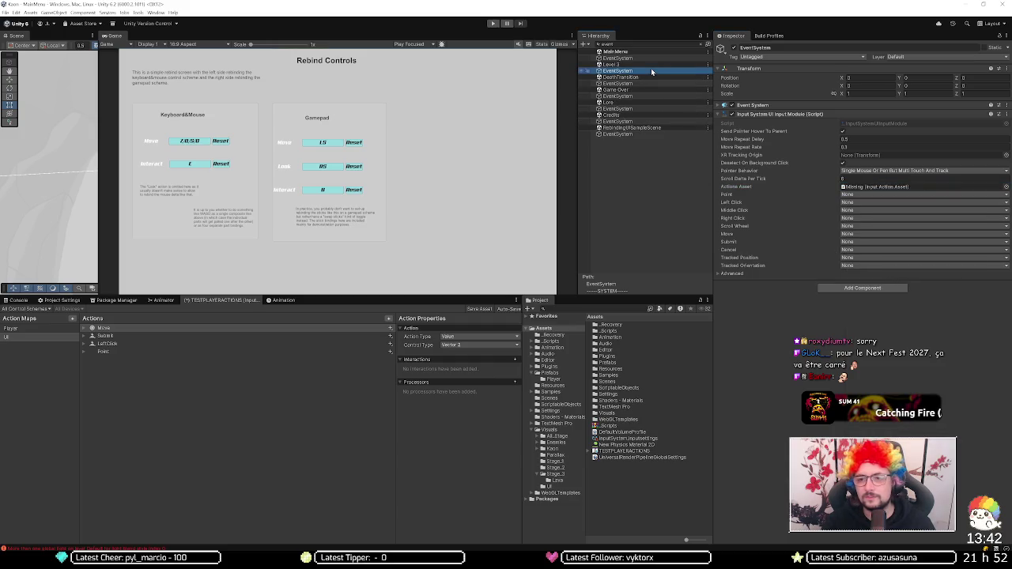
left_click(1007, 186)
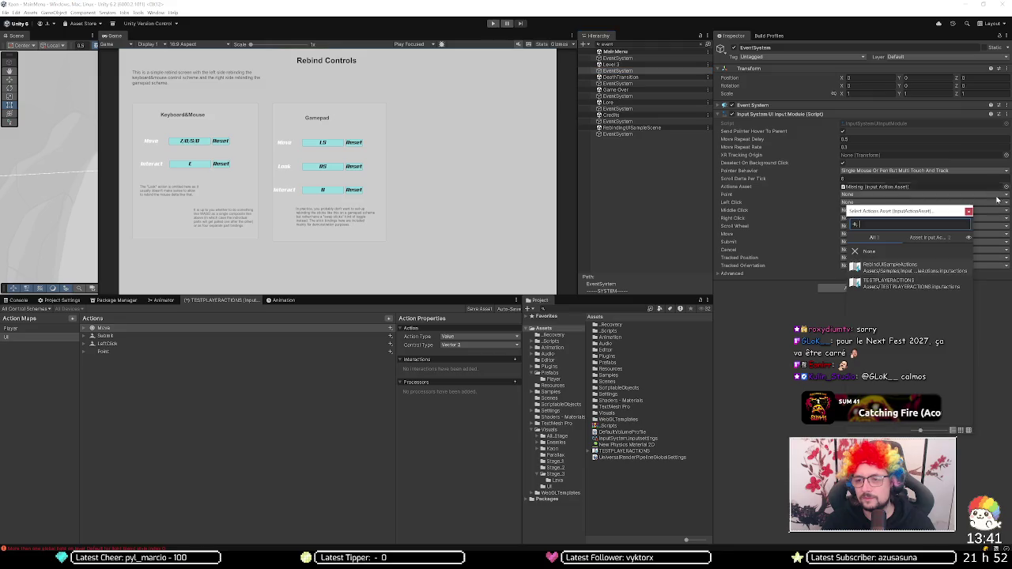
double_click(903, 283)
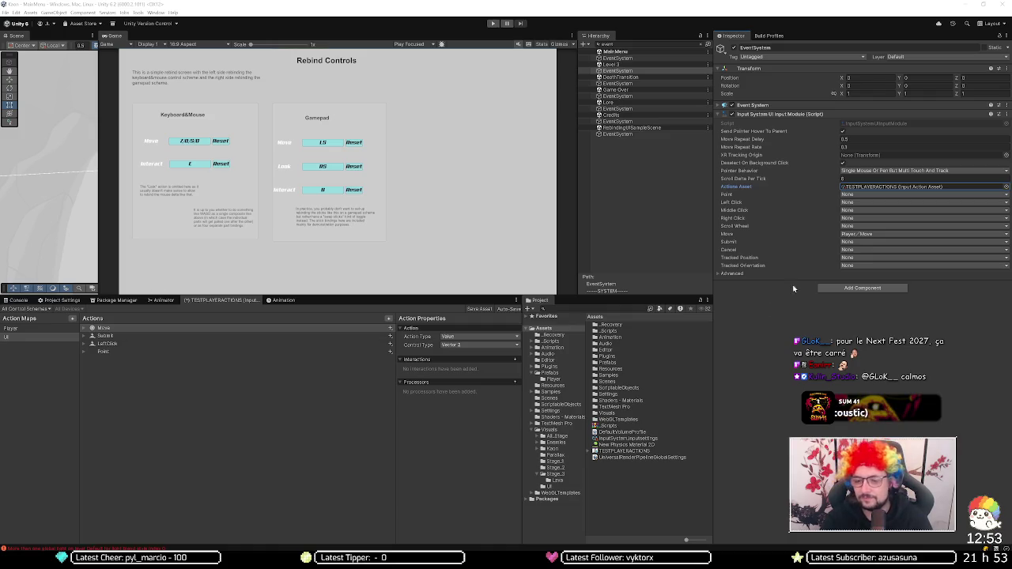
left_click(763, 316)
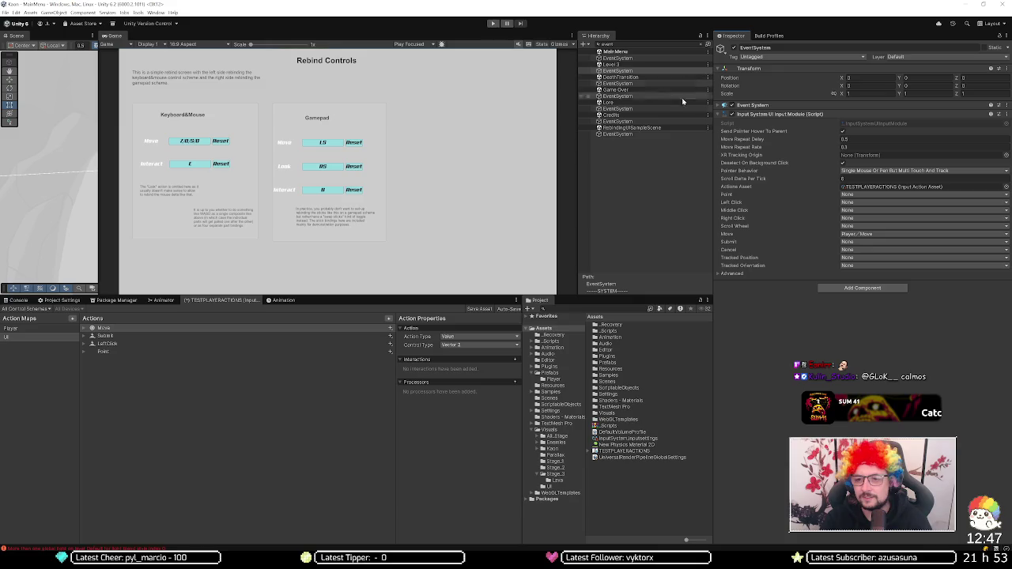
left_click(876, 196)
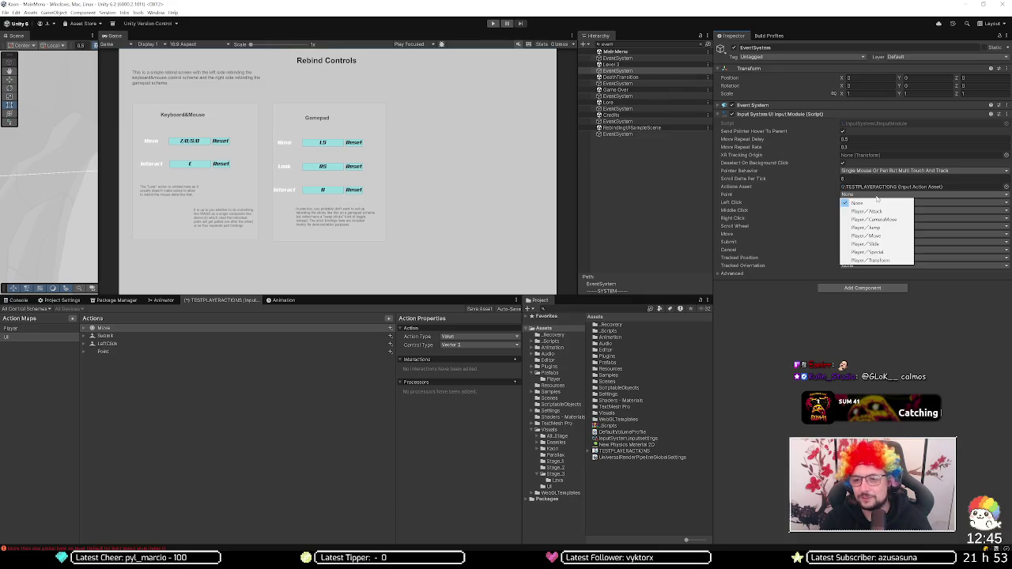
Step: Bind Point to UI/Point, Move to UI/Move and Submit to UI/Submit, leaving Cancel None
left_click(809, 195)
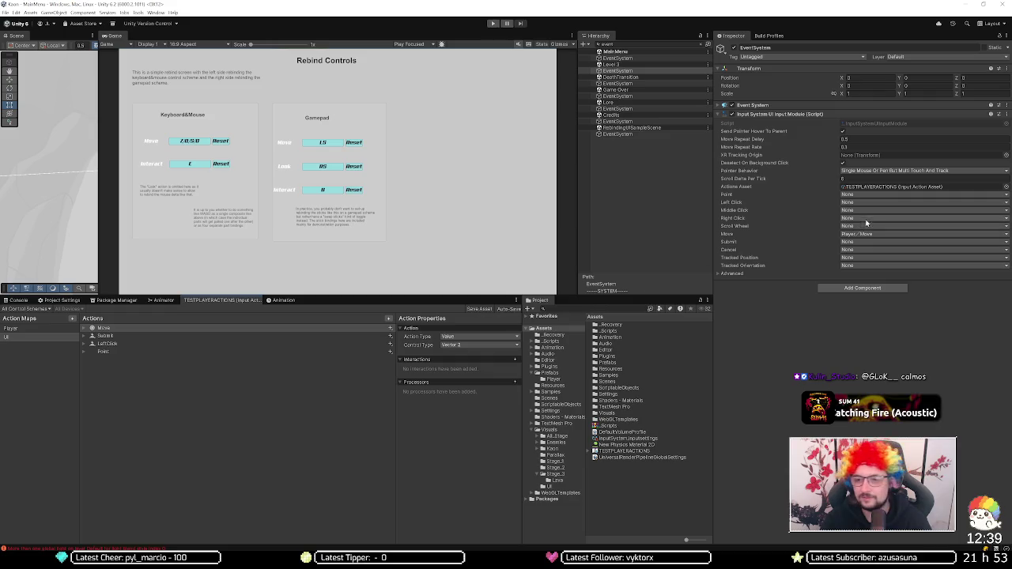
left_click(869, 194)
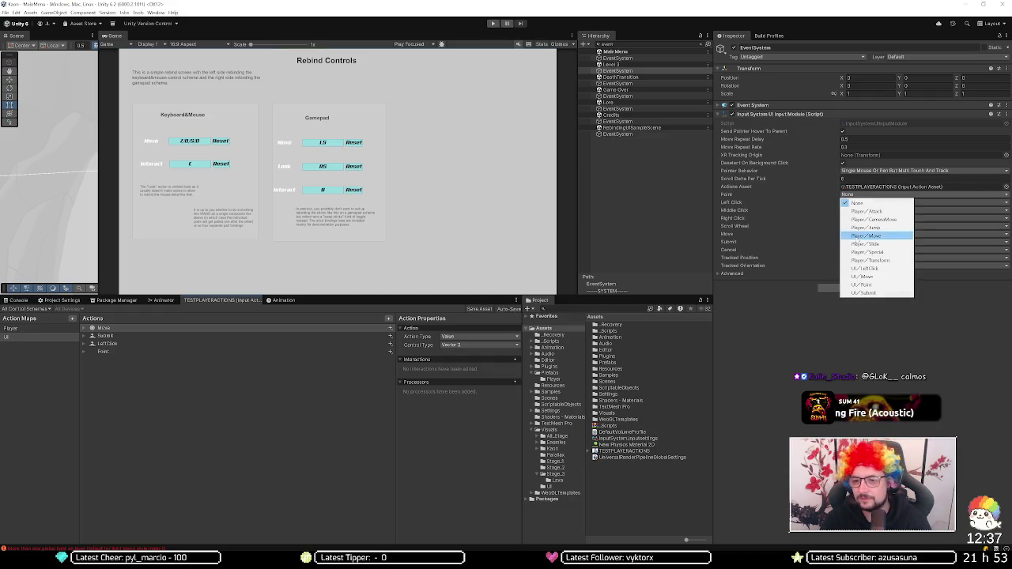
left_click(864, 285)
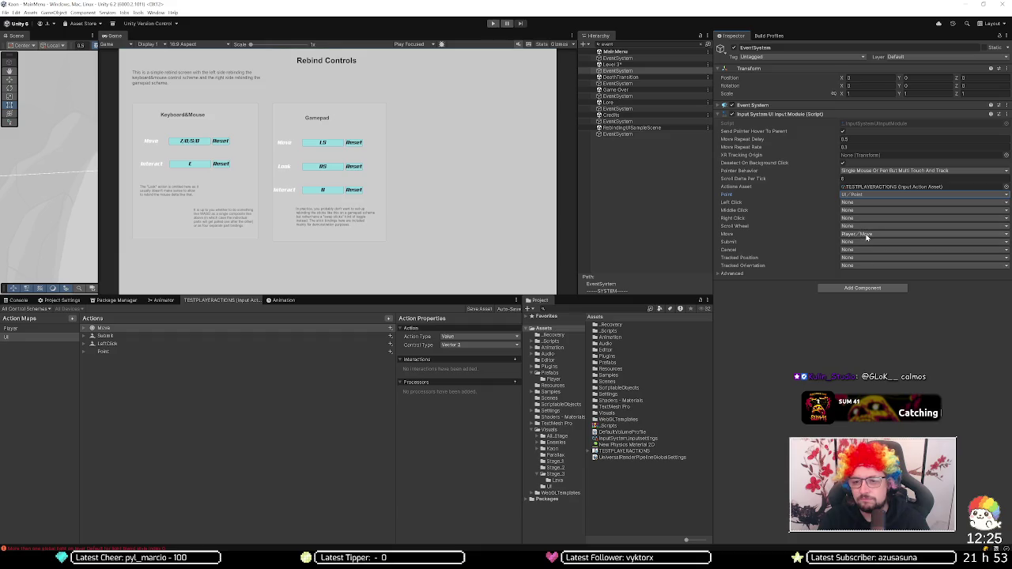
left_click(867, 236)
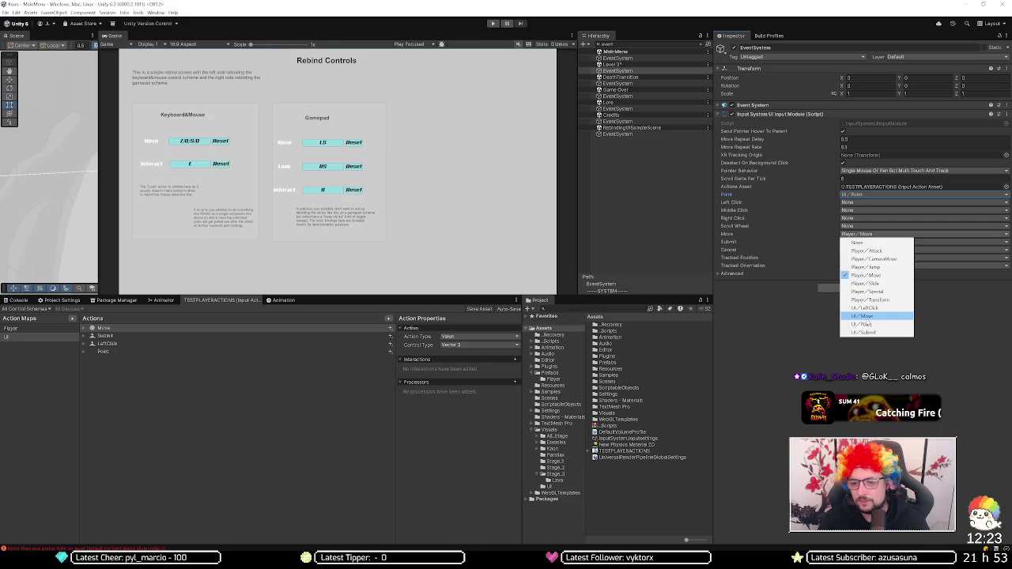
left_click(866, 316)
left_click(863, 243)
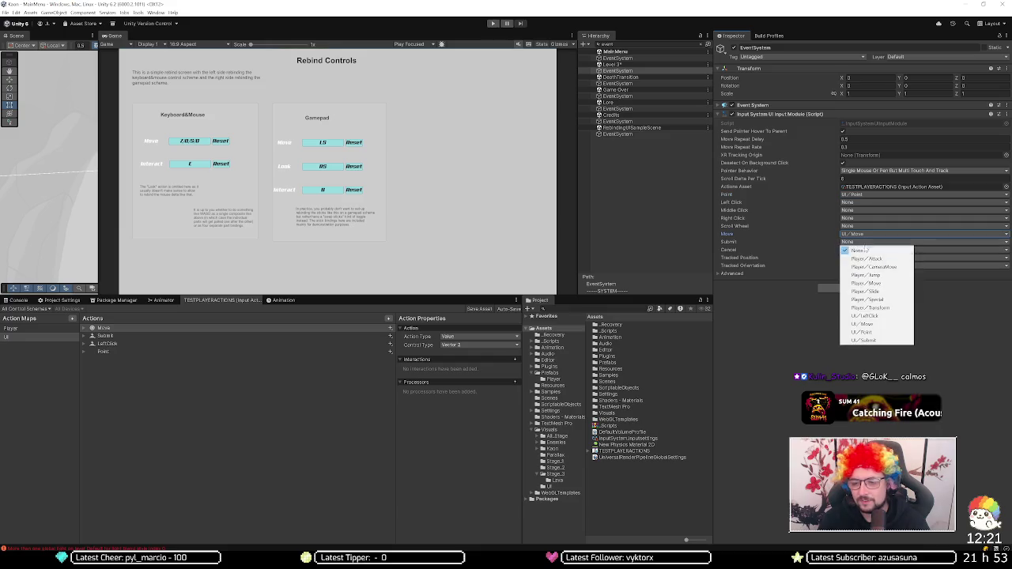
left_click(866, 326)
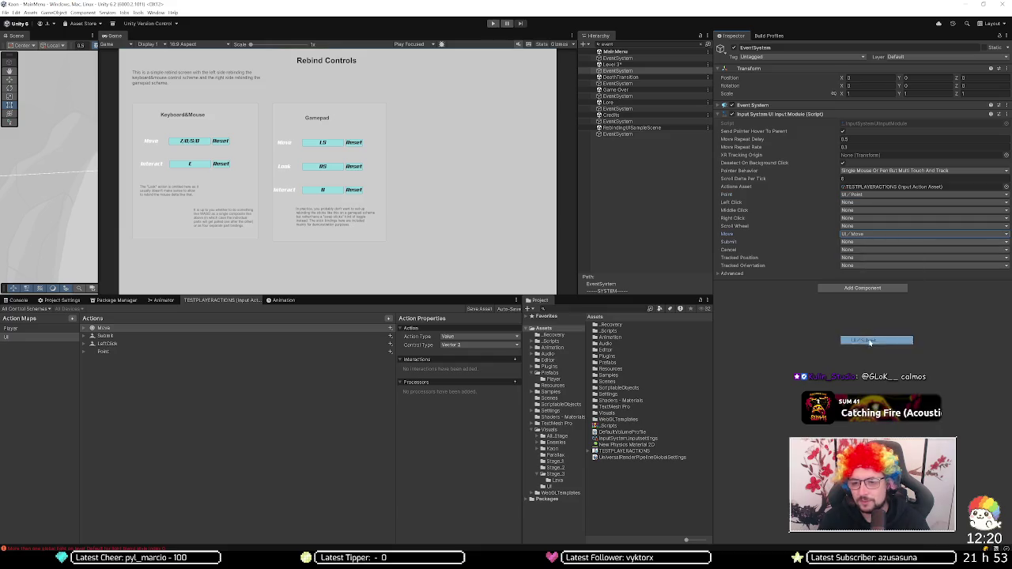
left_click(874, 250)
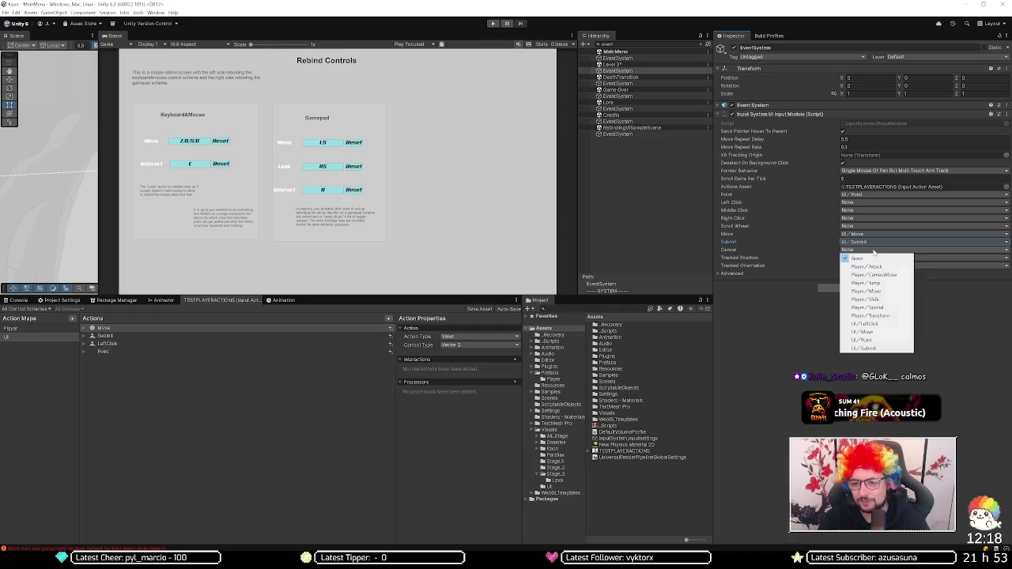
left_click(786, 255)
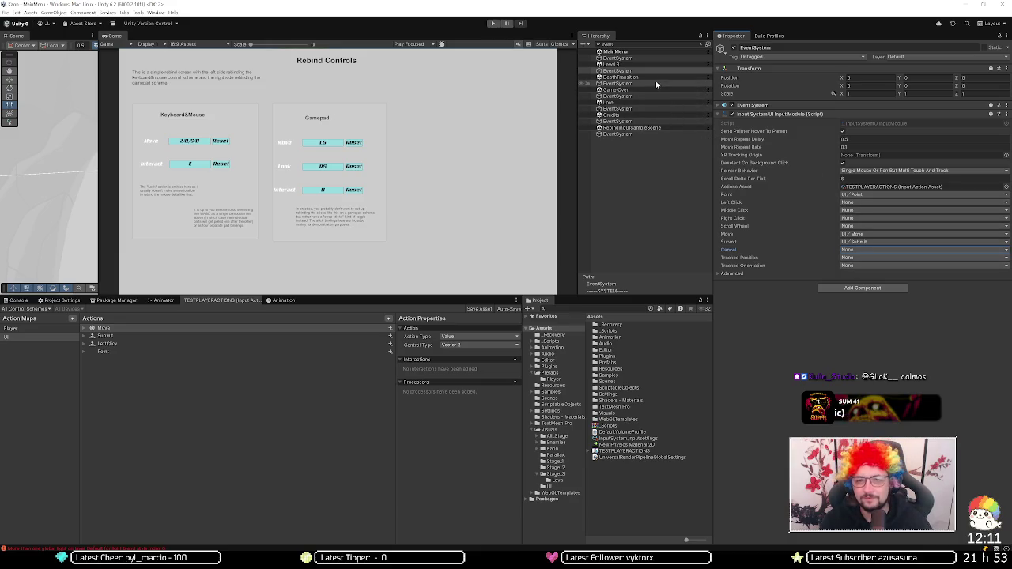
Step: Unload Level 3 and select another scene's EventSystem
right_click(637, 69)
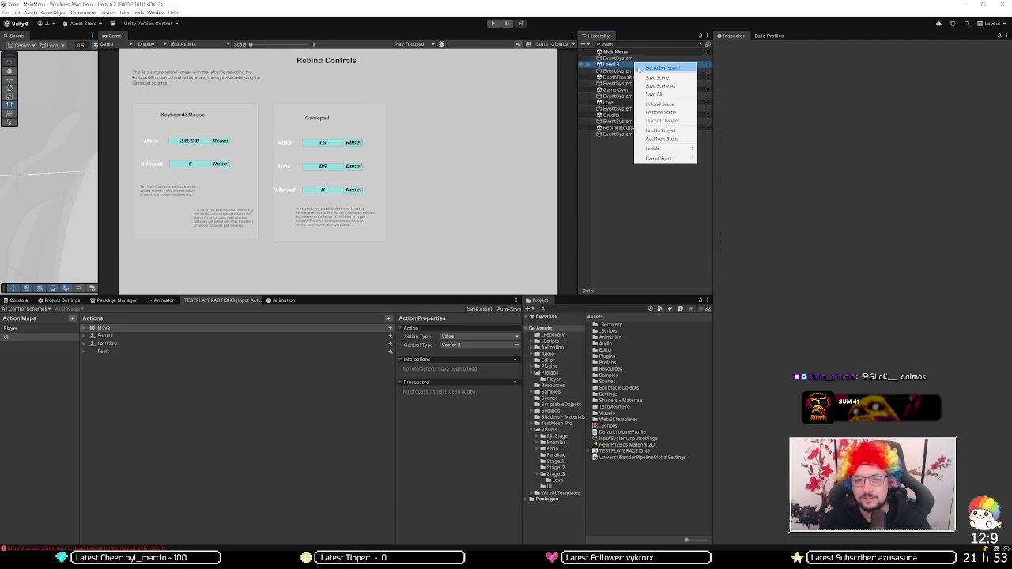
left_click(653, 100)
left_click(634, 58)
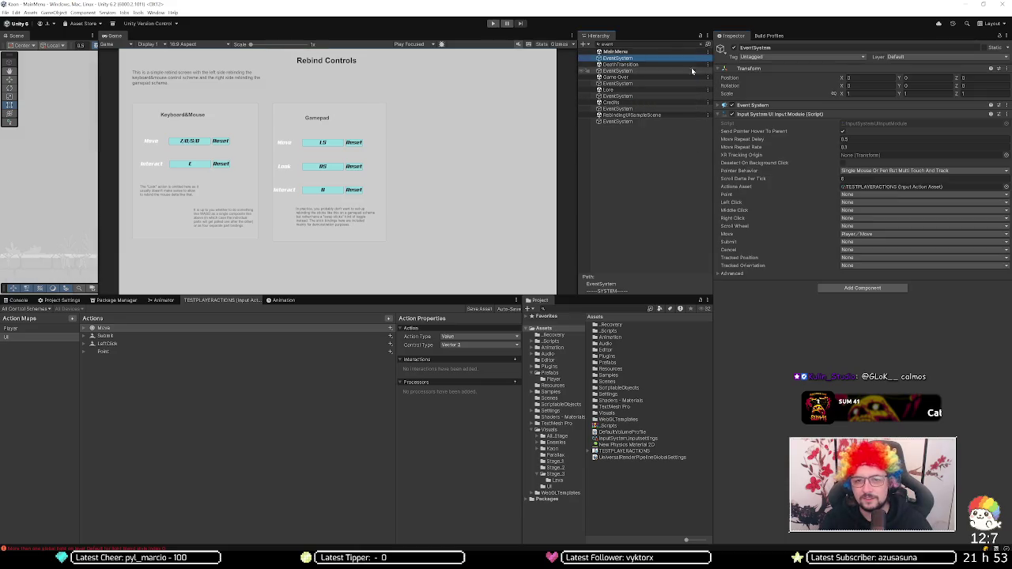
Step: Map its Point, Move and Submit to UI/Point, UI/Move and UI/Submit, then copy the module
left_click(863, 195)
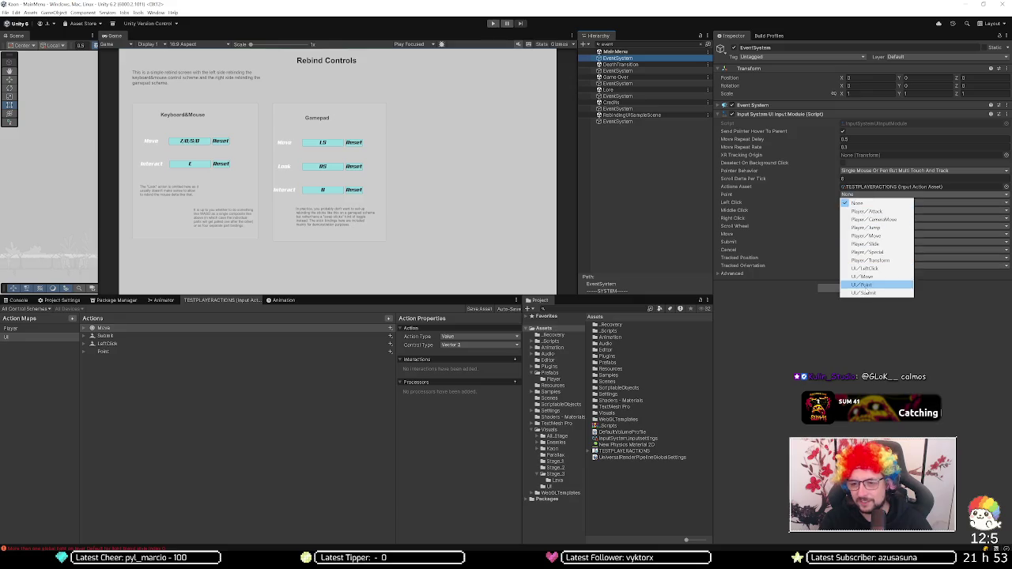
left_click(864, 285)
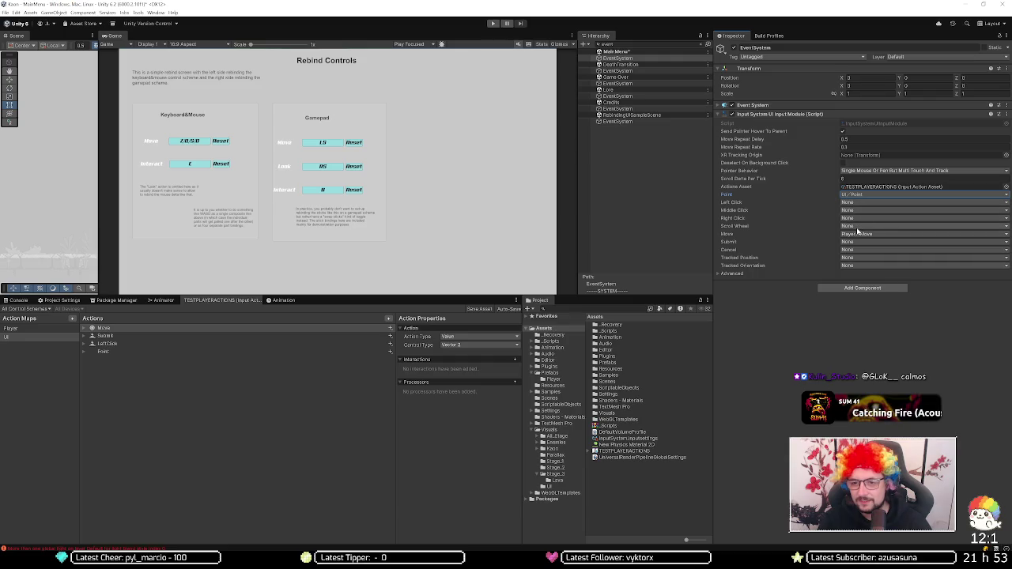
left_click(858, 234)
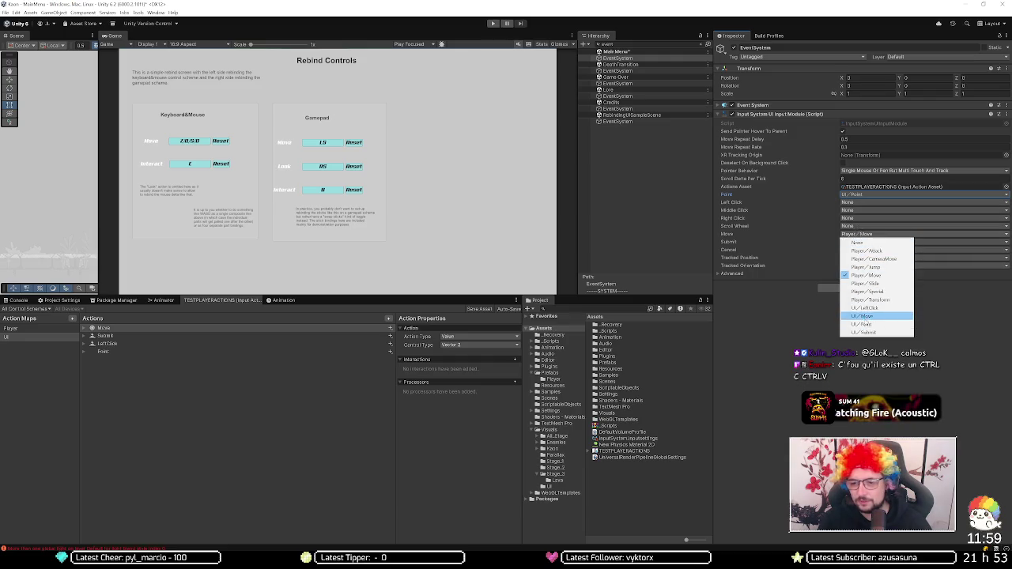
left_click(864, 316)
left_click(862, 241)
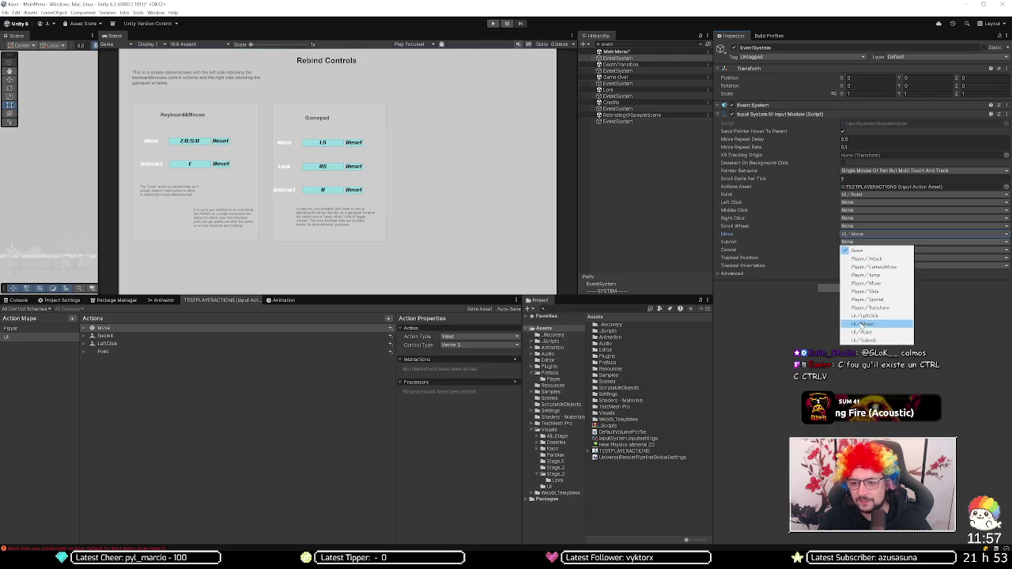
left_click(864, 340)
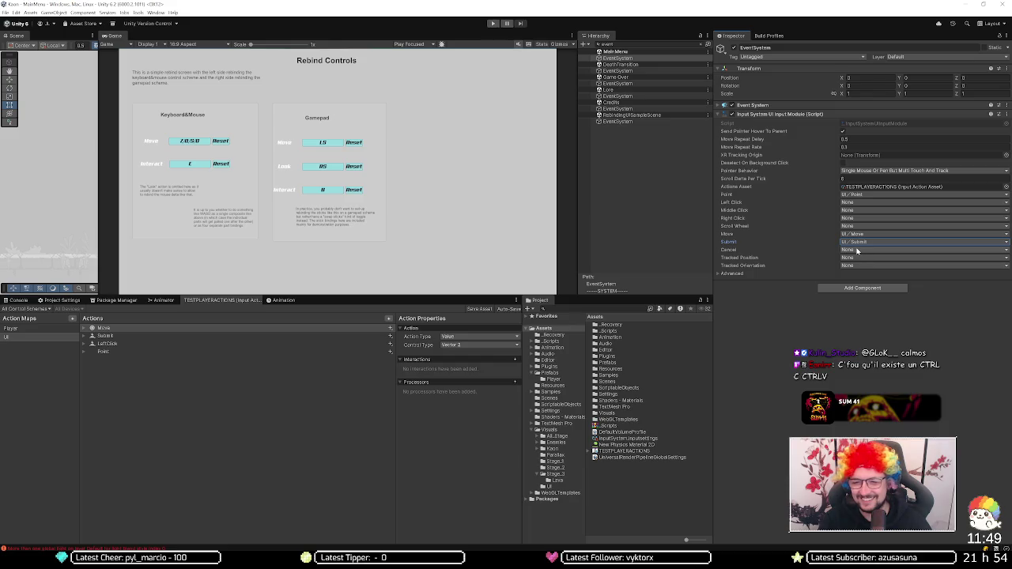
right_click(765, 116)
left_click(795, 153)
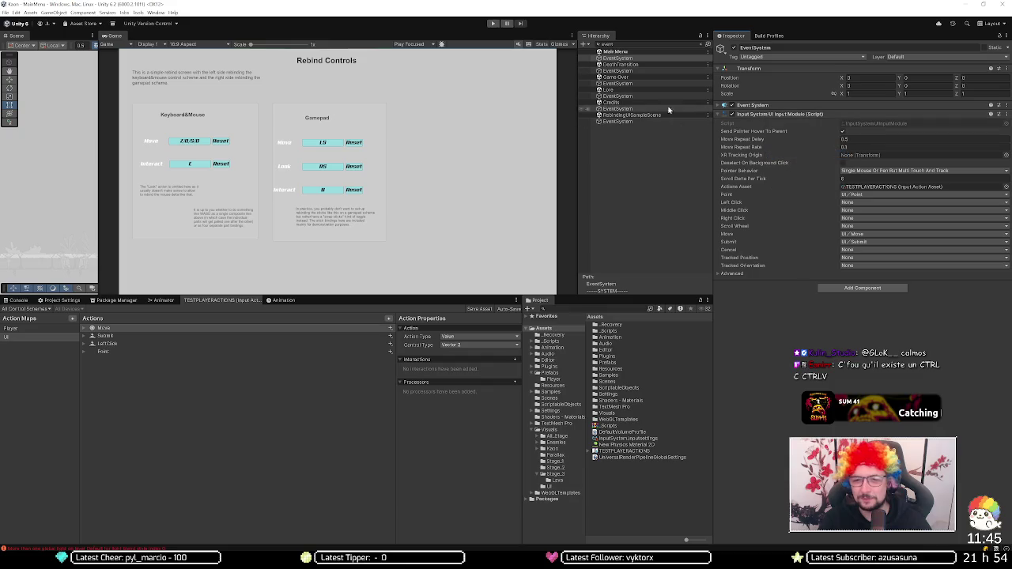
Step: Multi-select the EventSystems and paste the copied input module as a new component
left_click(645, 70)
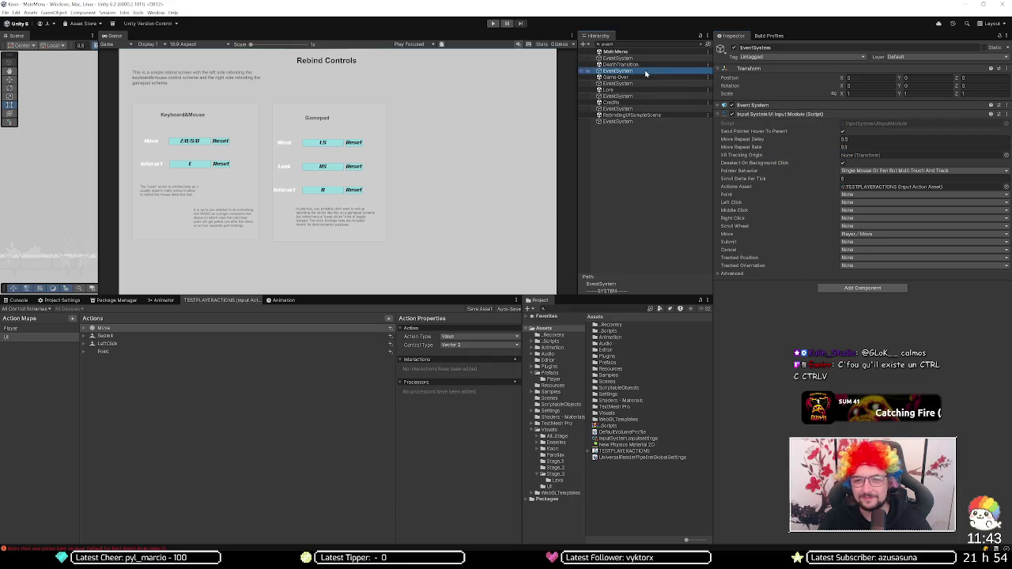
left_click(643, 83, "ctrl")
left_click(637, 96, "ctrl")
left_click(629, 108, "ctrl")
left_click(625, 121, "ctrl")
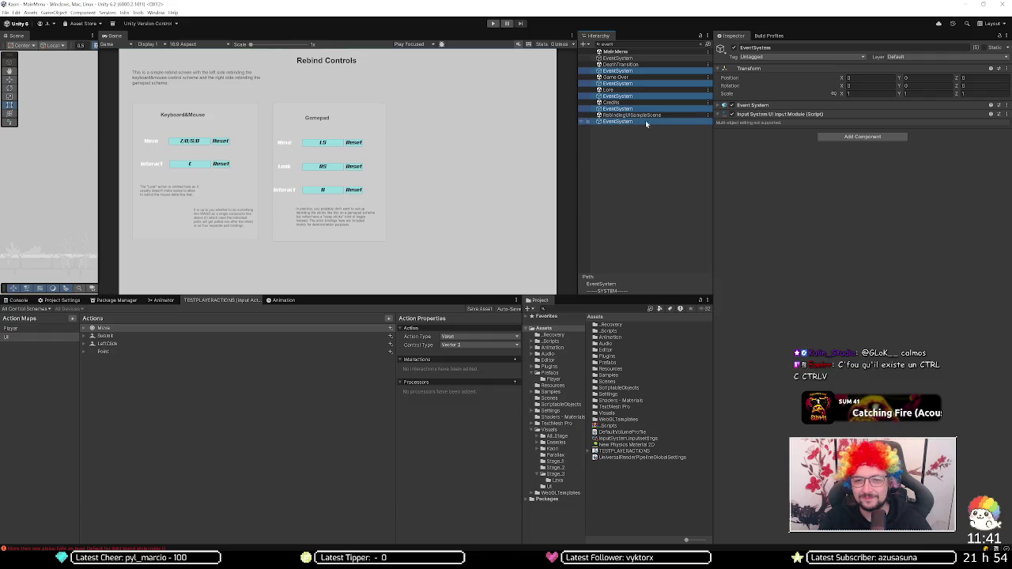
right_click(764, 115)
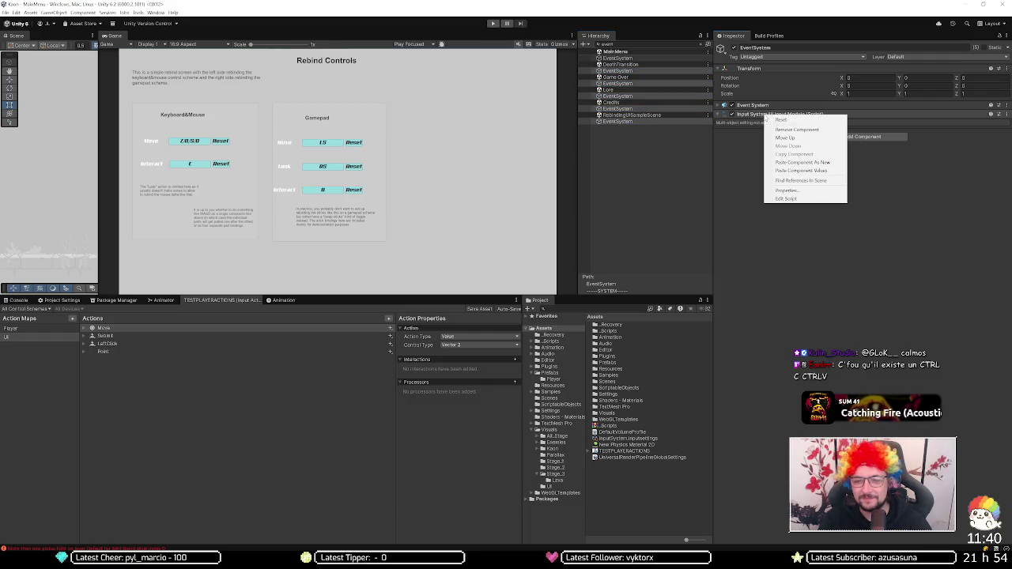
left_click(808, 162)
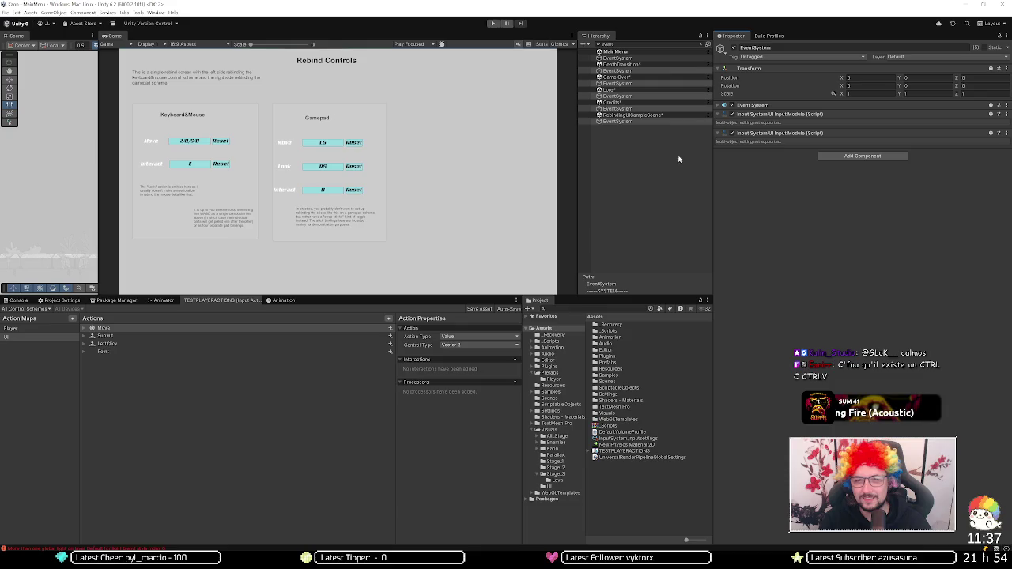
left_click(646, 122)
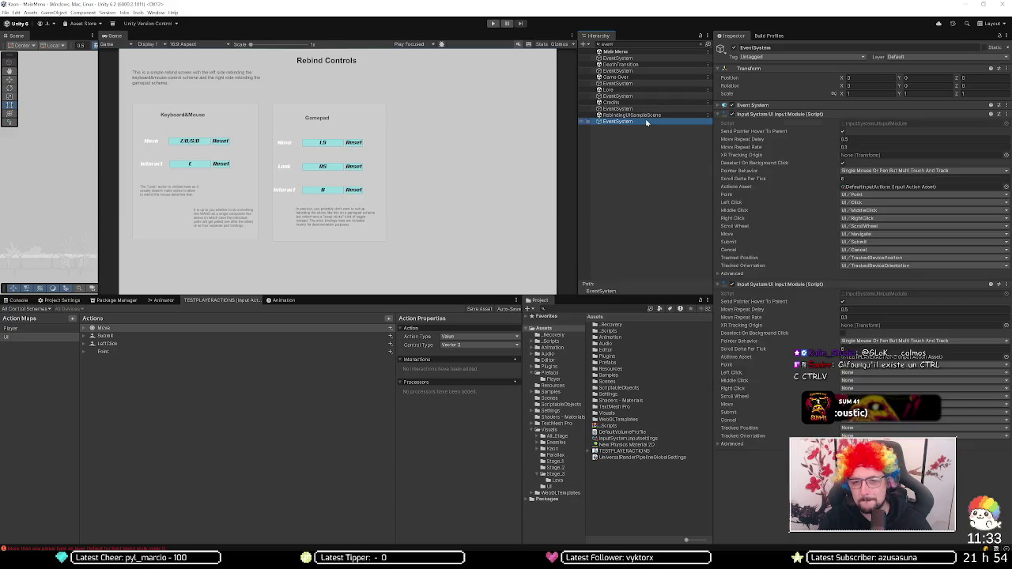
Step: Select every EventSystem, paste the copied module values, and inspect the bottom one's Left Click
key("ctrl+a")
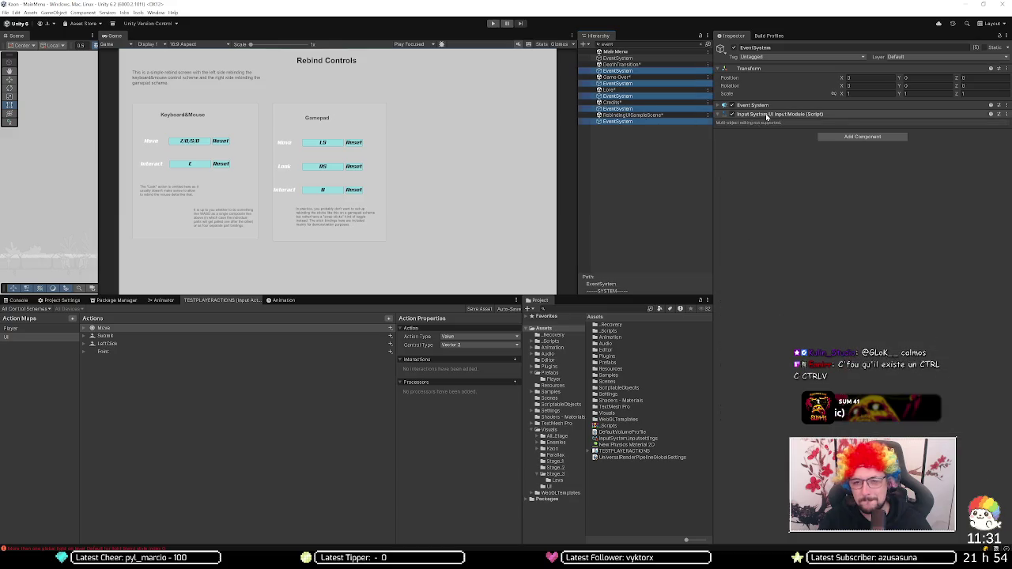
right_click(767, 116)
left_click(797, 171)
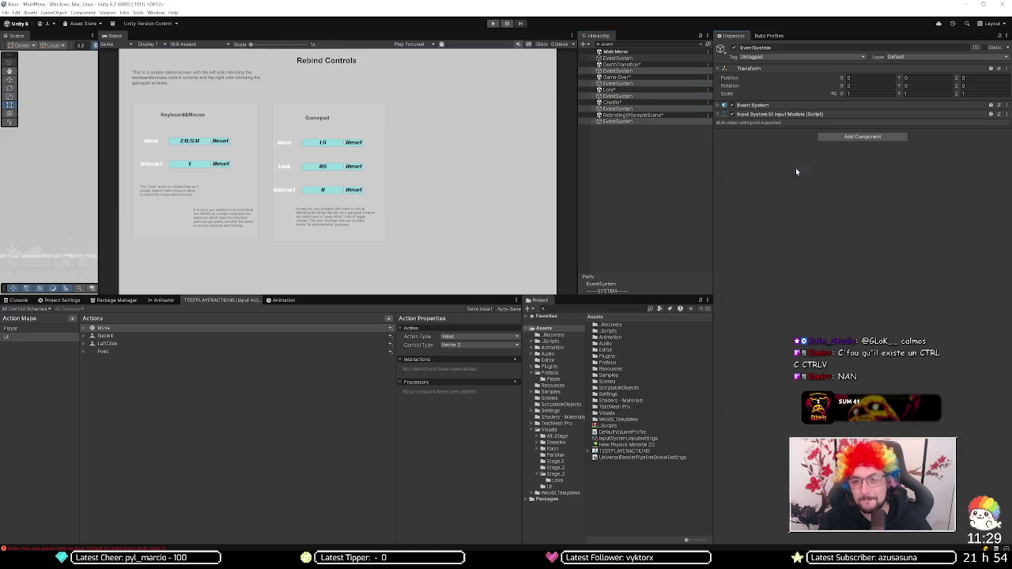
left_click(643, 121)
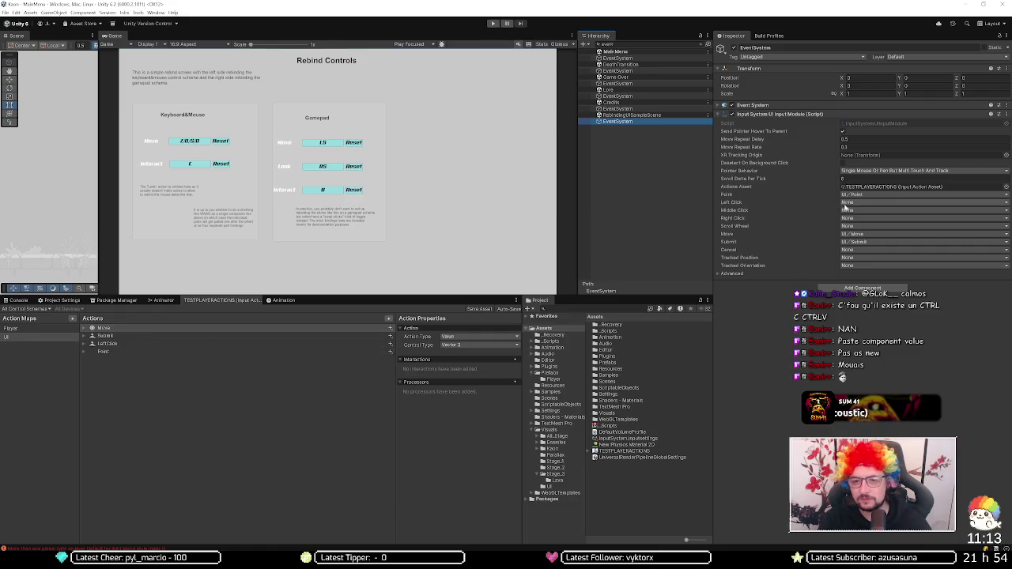
left_click(849, 203)
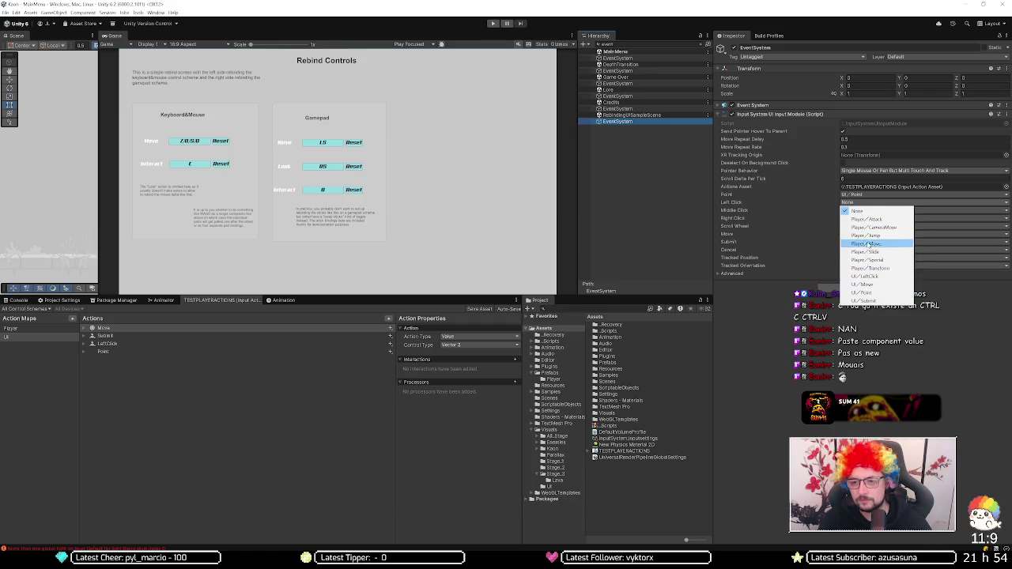
Step: Map Left Click to UI/LeftClick and copy the input module's settings
left_click(864, 276)
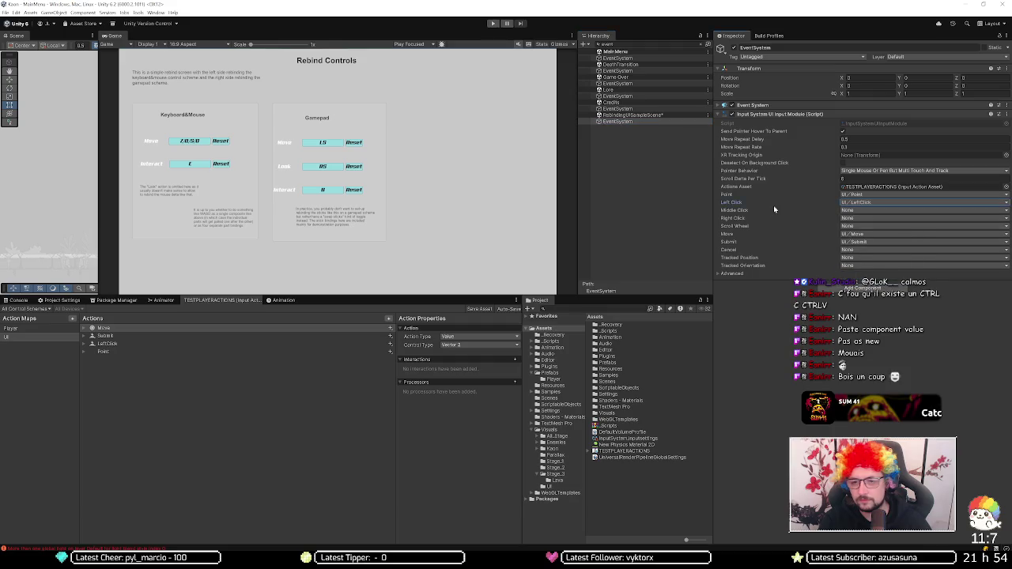
right_click(757, 116)
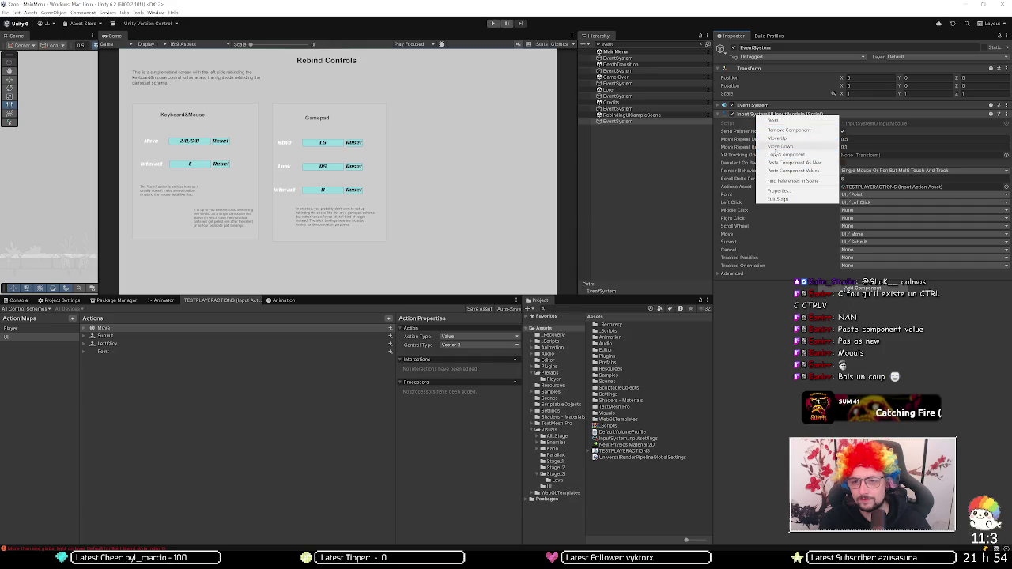
left_click(785, 154)
Step: Paste the copied input module values onto all the other EventSystems
left_click(656, 108)
left_click(656, 96, "ctrl")
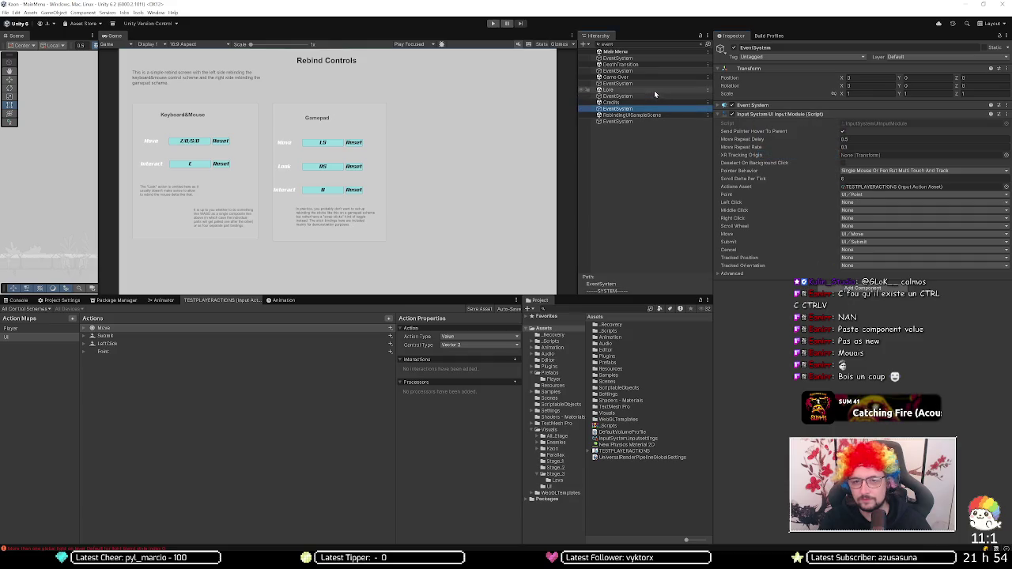
left_click(657, 83, "ctrl")
left_click(658, 71, "ctrl")
left_click(660, 59, "ctrl")
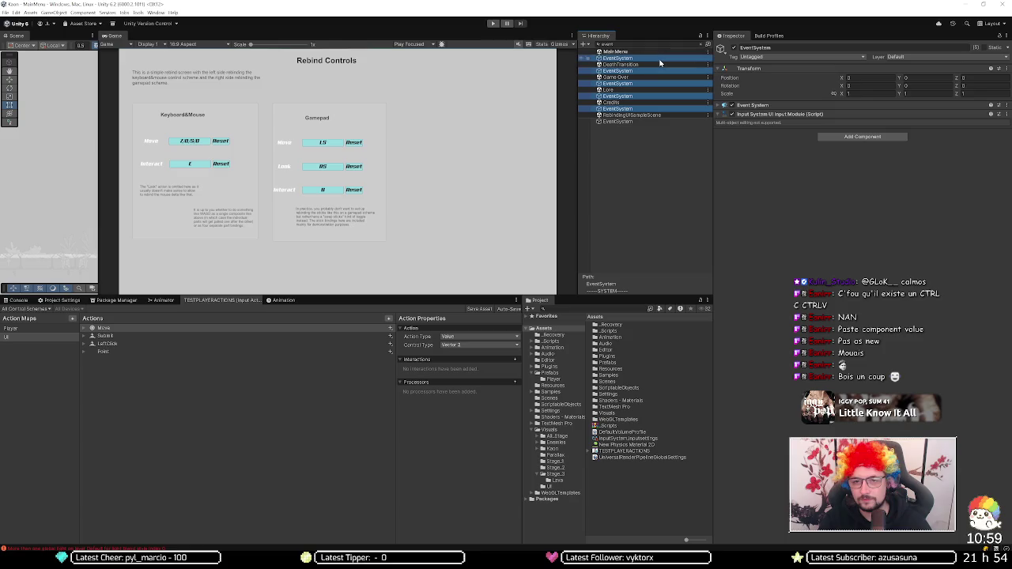
right_click(786, 113)
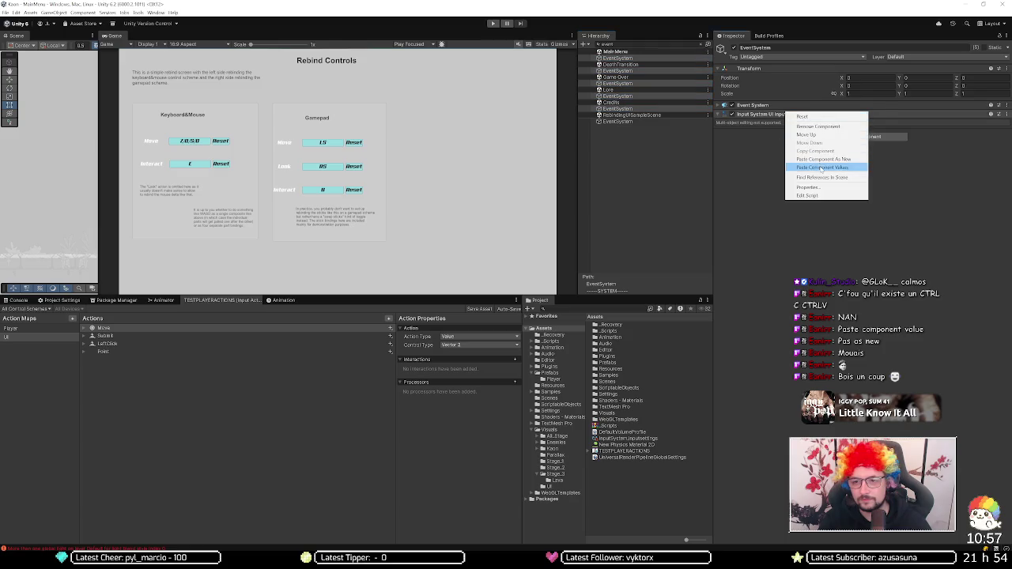
left_click(800, 168)
left_click(643, 122)
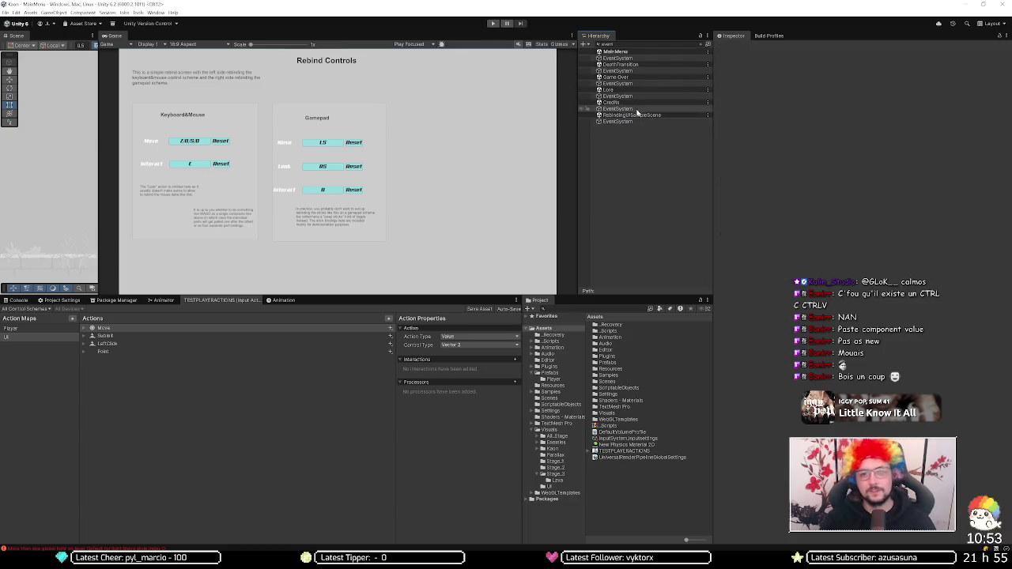
Step: Remove RebindingUISampleScene, Credits, Lore, Game Over and DeathTransition from the Hierarchy, then enter Play mode
right_click(637, 116)
left_click(662, 161)
right_click(637, 102)
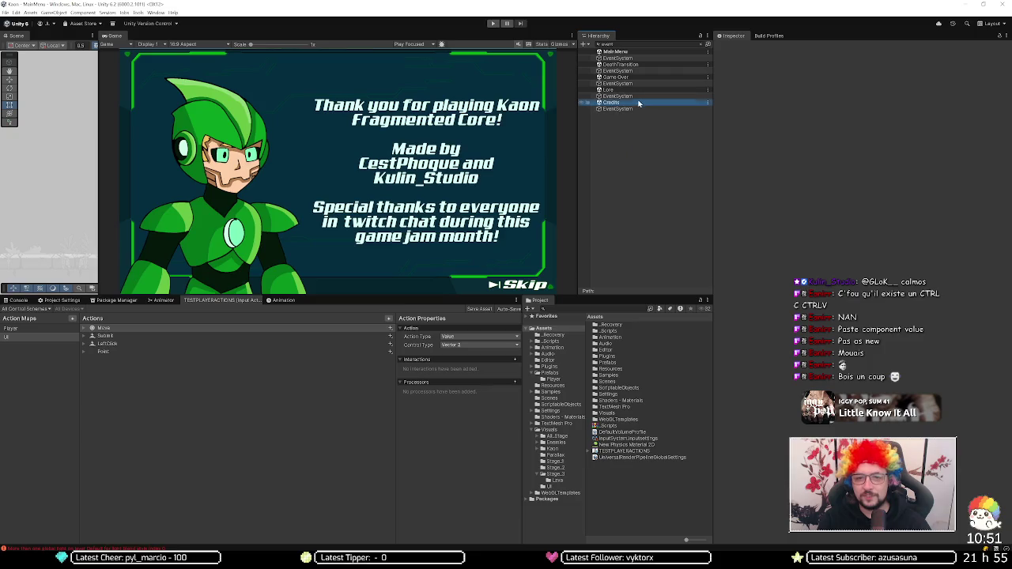
left_click(664, 150)
right_click(641, 89)
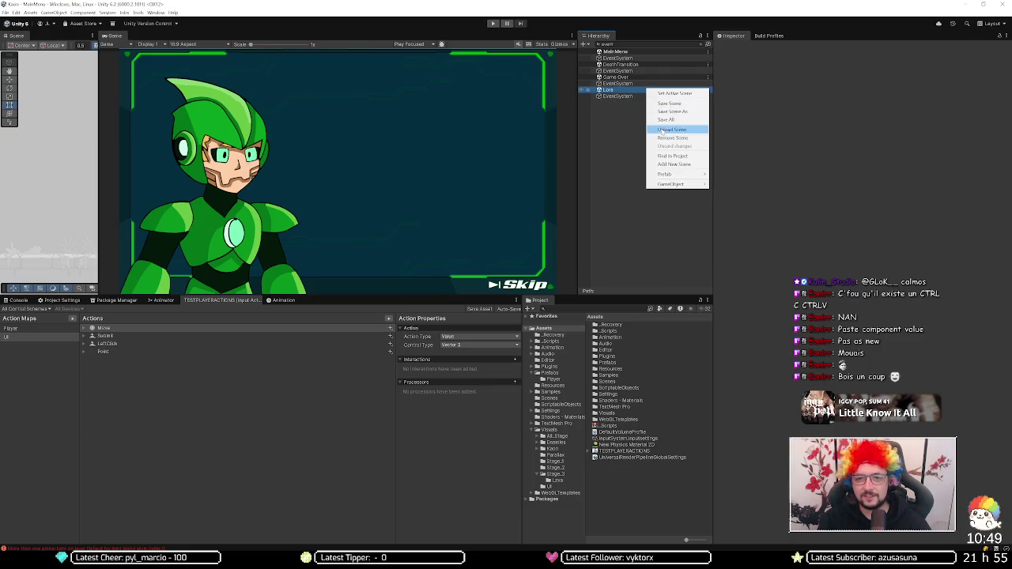
left_click(664, 136)
right_click(647, 77)
left_click(665, 120)
right_click(643, 65)
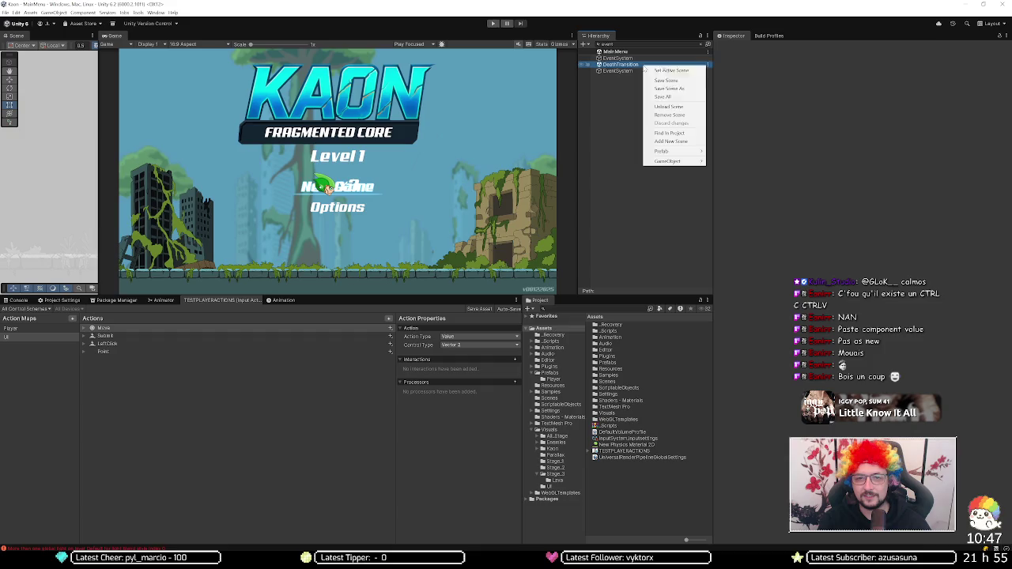
left_click(663, 116)
left_click(495, 24)
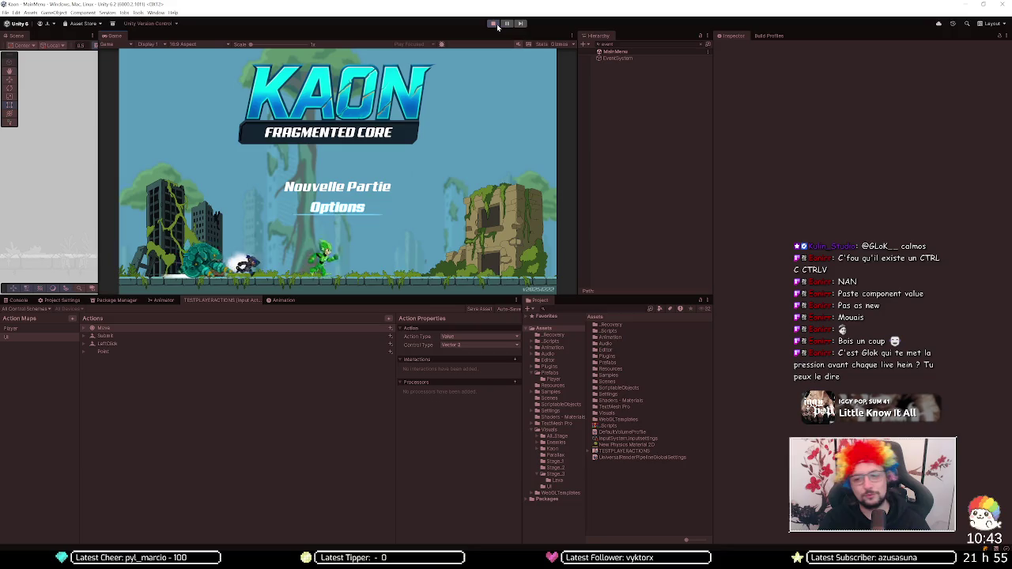
key("Return")
key("Down")
key("Down")
key("Left")
key("Up")
key("Up")
key("Right")
key("Left")
key("Down")
key("Down")
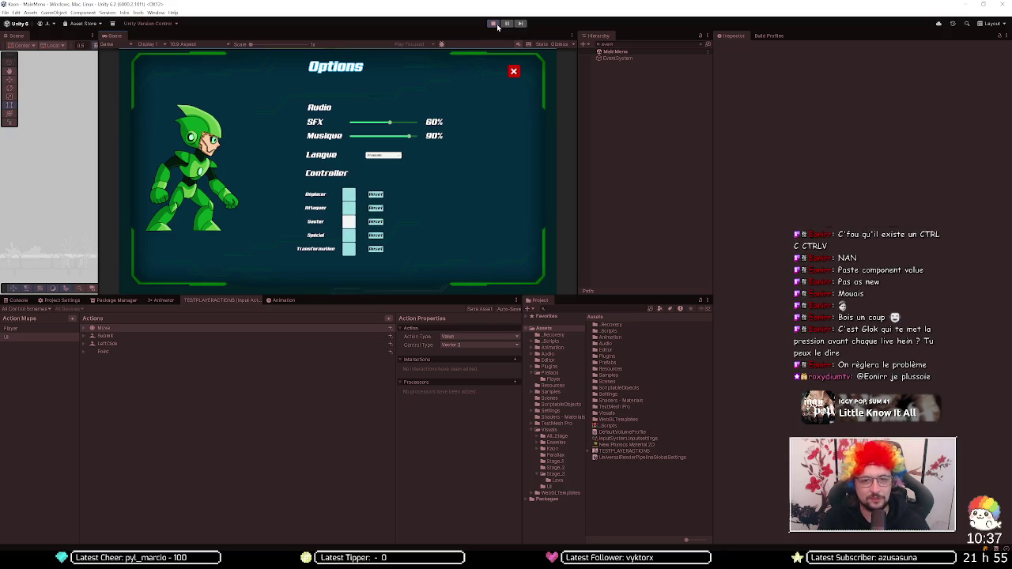
left_click(495, 25)
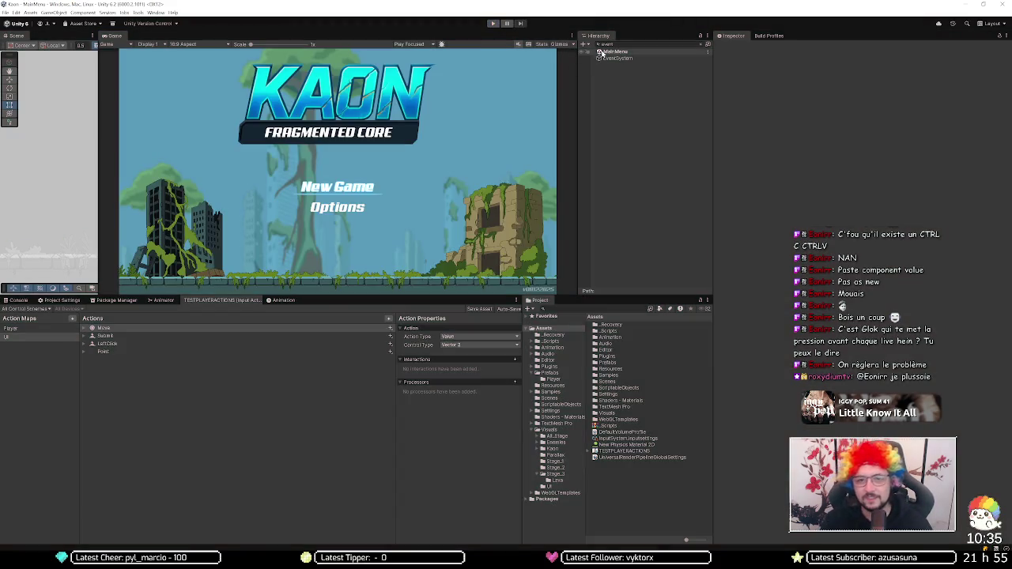
Step: Clear the Hierarchy search, expand MainMenu down to PauseMenu's Controller/Rebind_1, and select the first RebindUIPrefab
left_click(699, 44)
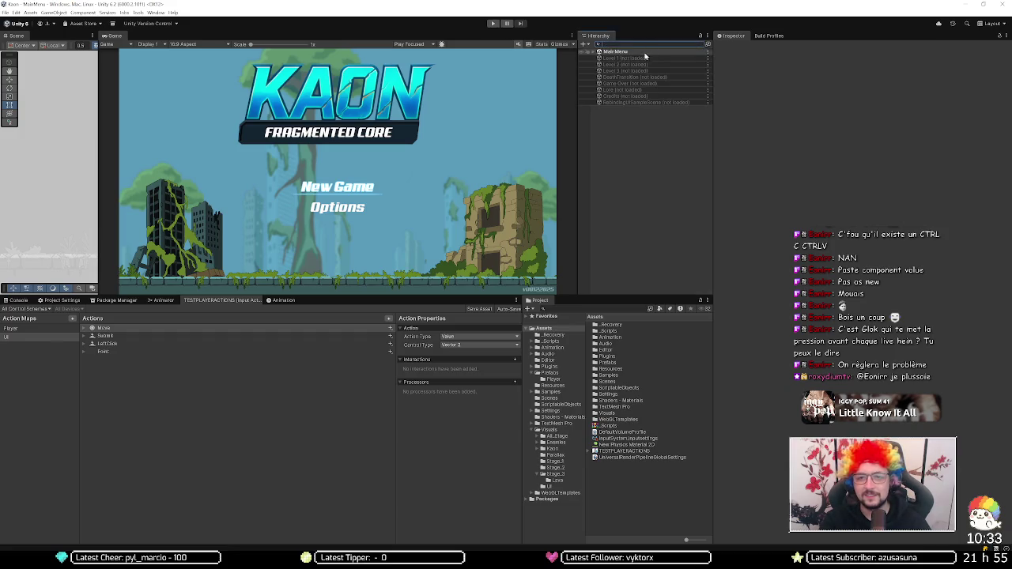
left_click(598, 52)
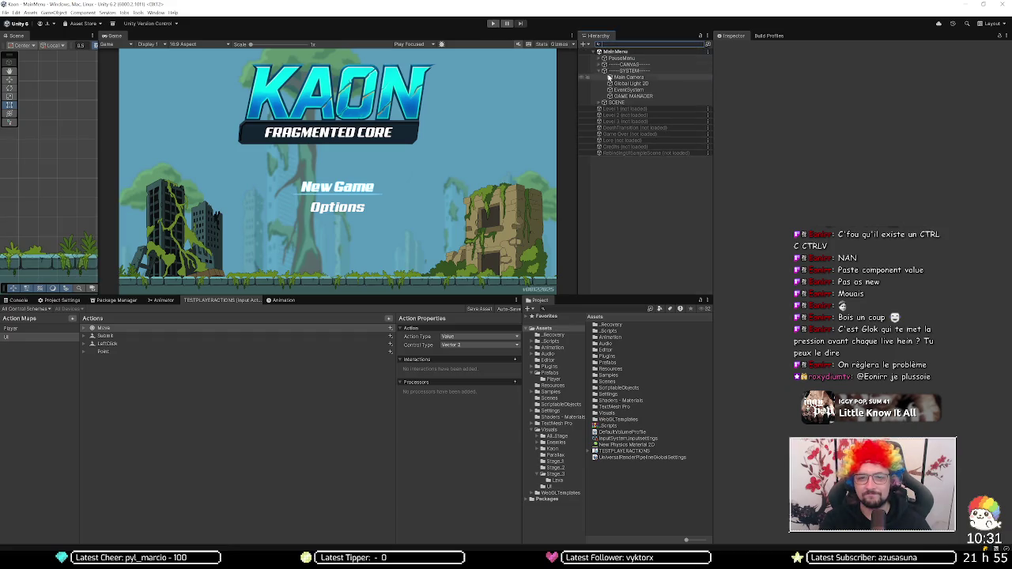
left_click(599, 58)
left_click(605, 64)
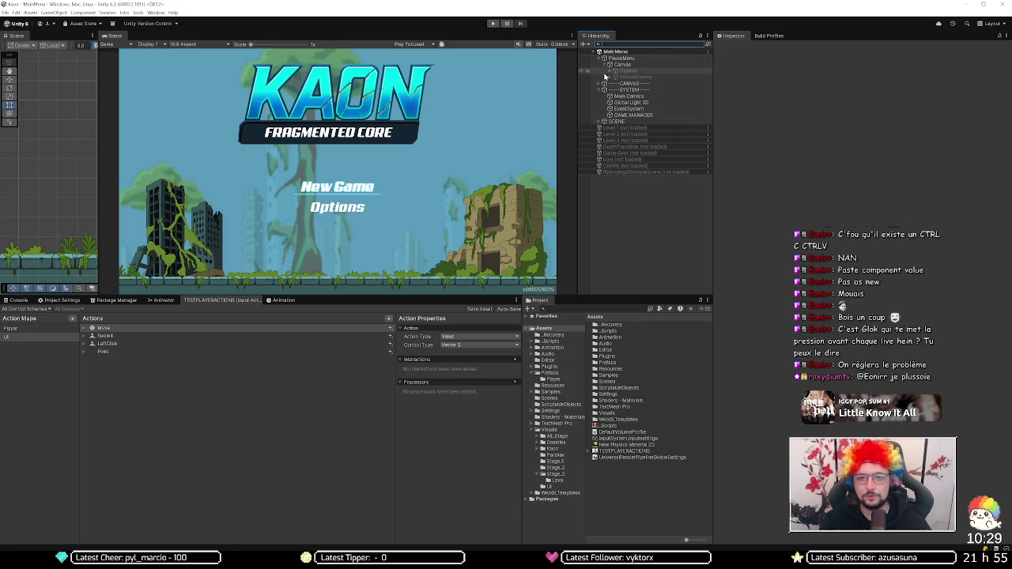
left_click(609, 71)
left_click(615, 95)
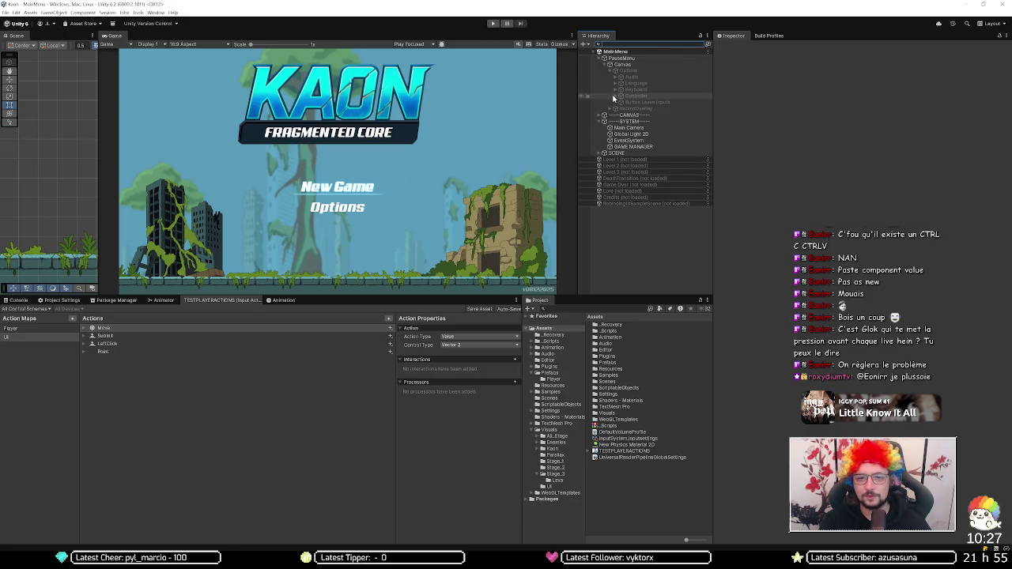
left_click(615, 95)
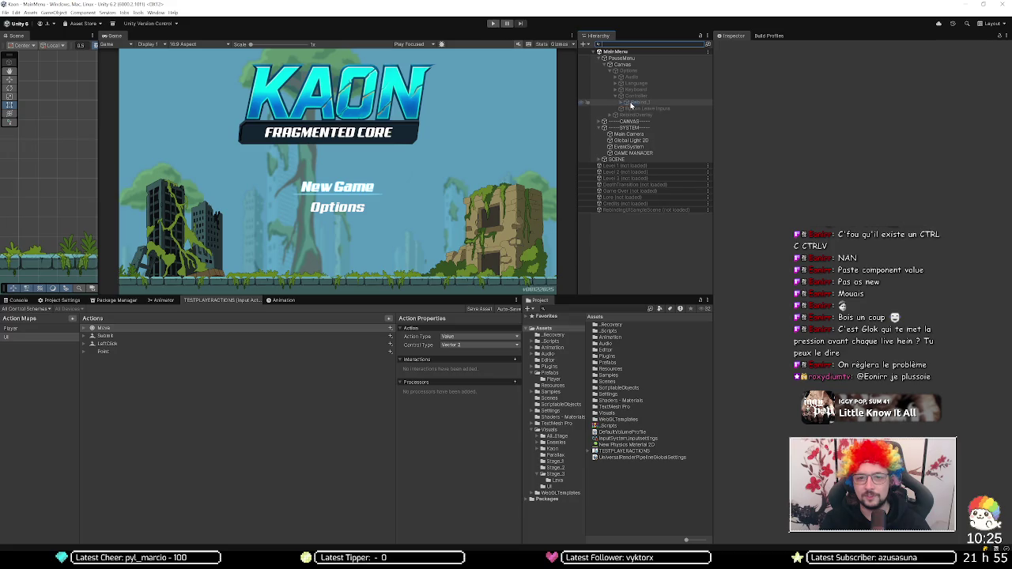
left_click(637, 102)
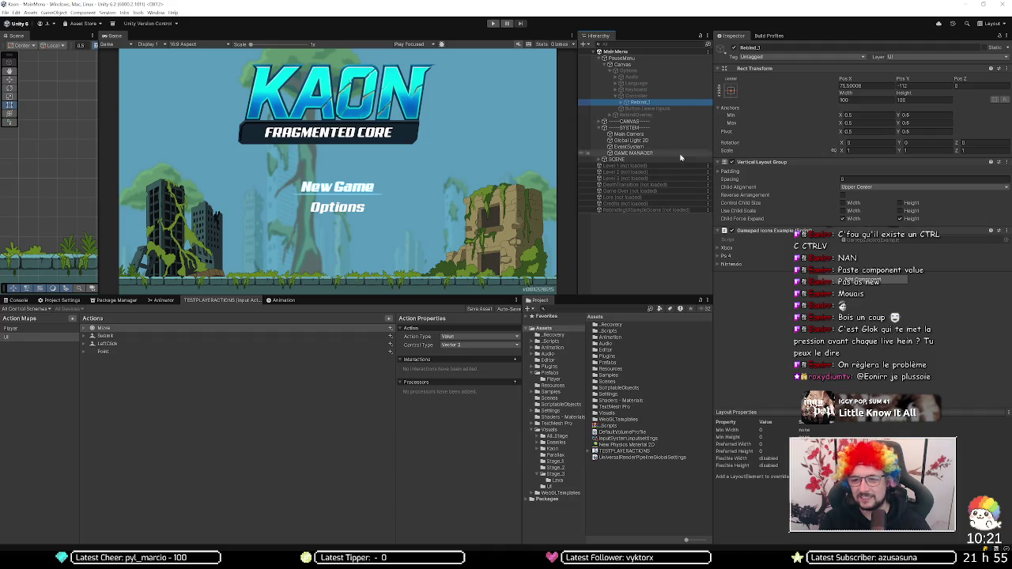
left_click(621, 102)
left_click(650, 109)
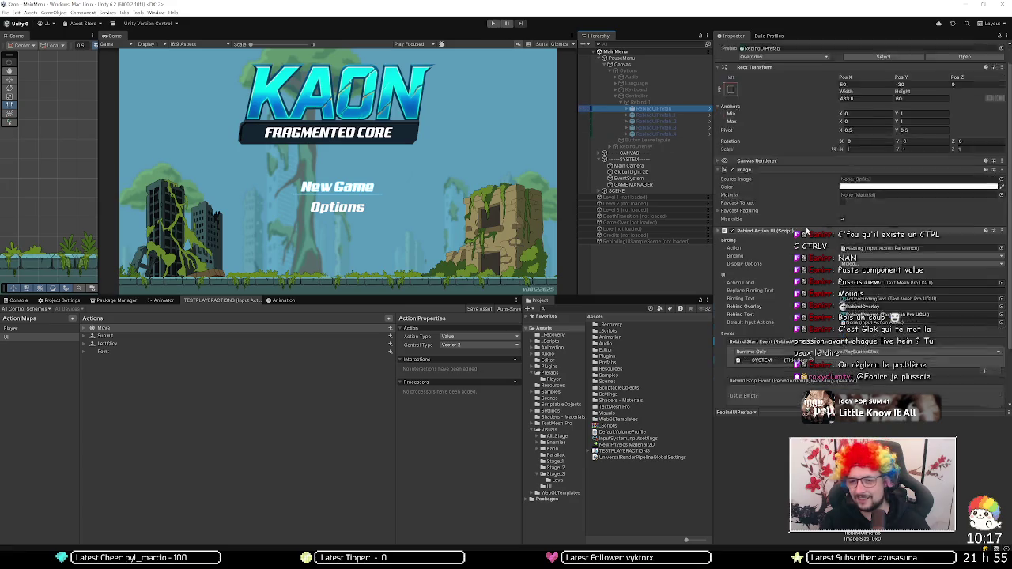
Step: Bind the first rebind row to Player/Move using the Left Stick [Controller] binding
scroll(799, 206, "down", 2)
left_click(786, 157)
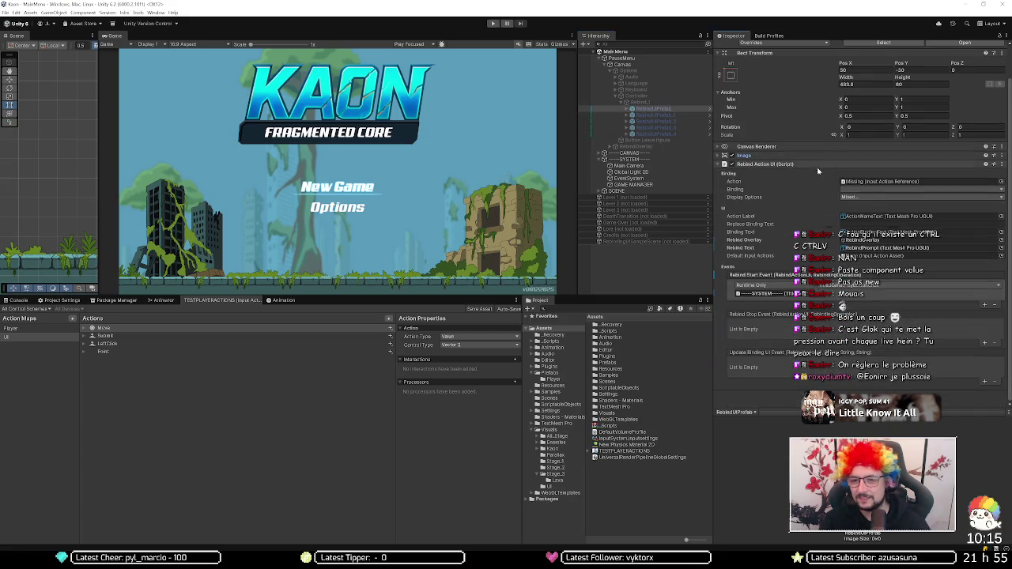
left_click(1001, 181)
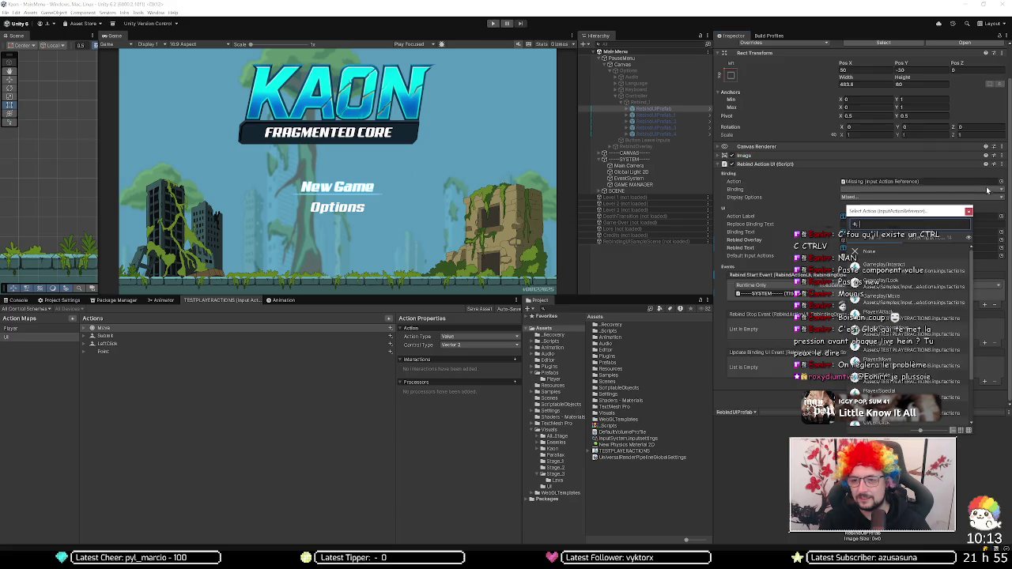
left_click_drag(898, 212, 592, 182)
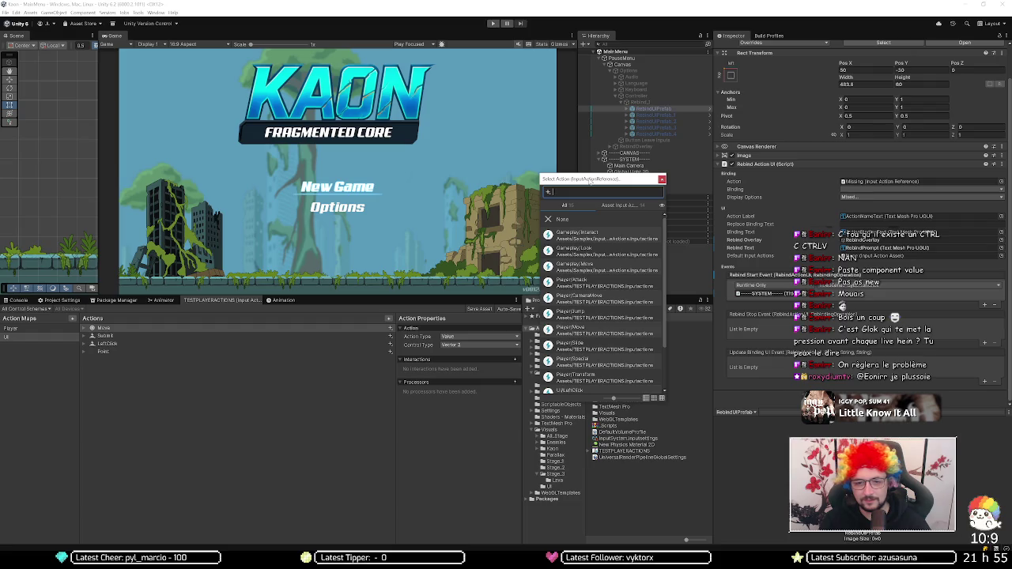
mouse_move(608, 179)
left_mouse_down()
mouse_move(599, 246)
mouse_move(617, 246)
left_mouse_up()
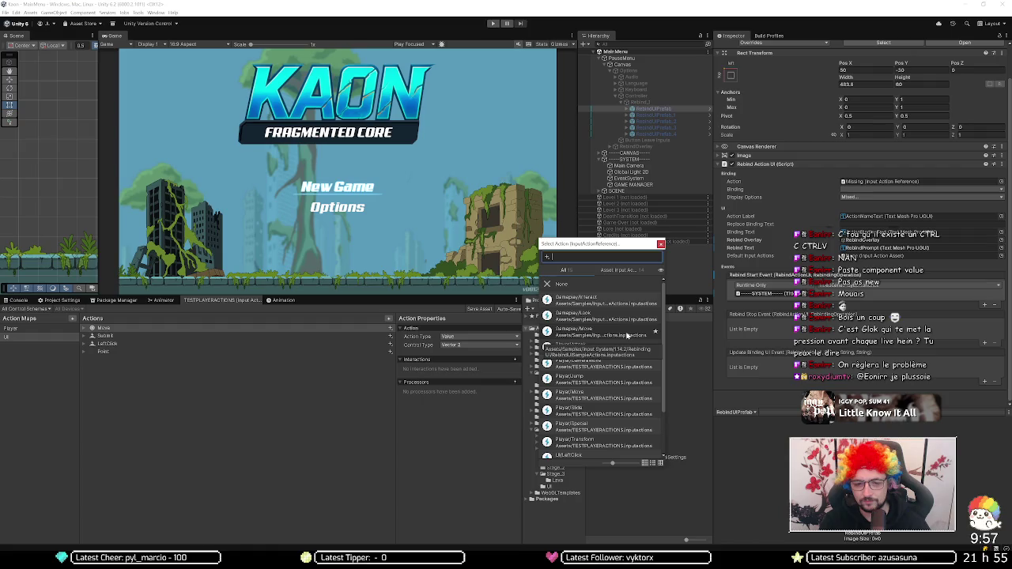
left_click(602, 394)
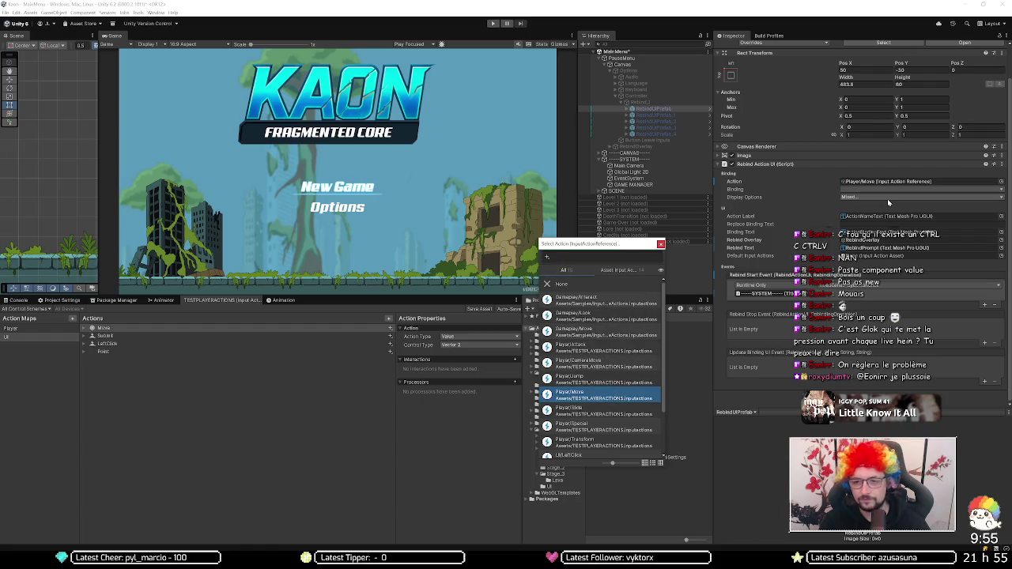
left_click(845, 191)
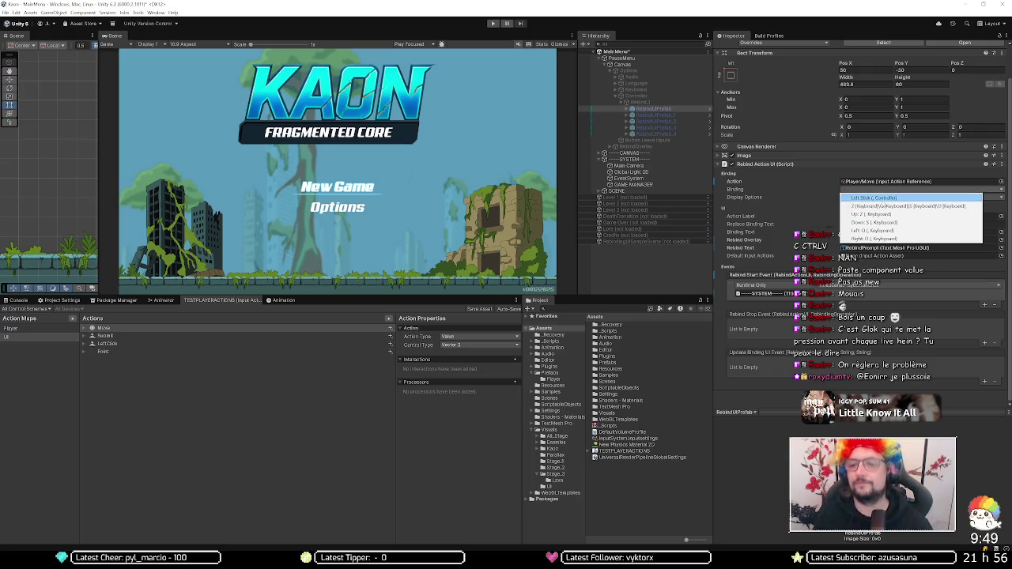
left_click(879, 199)
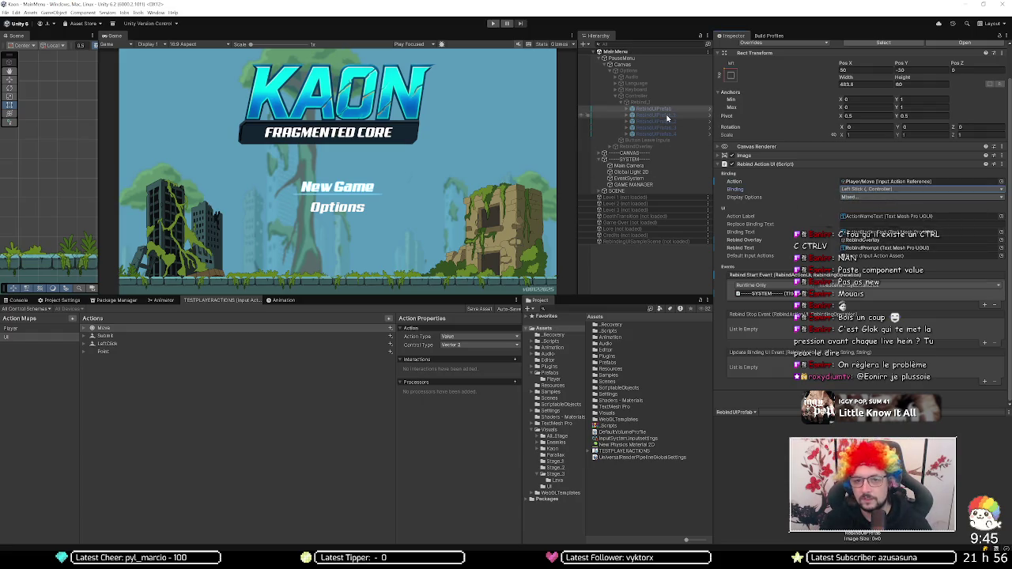
Step: Play-test the game, go to the Options panel by keyboard, stop, and reselect RebindUIPrefab_1
left_click(666, 117)
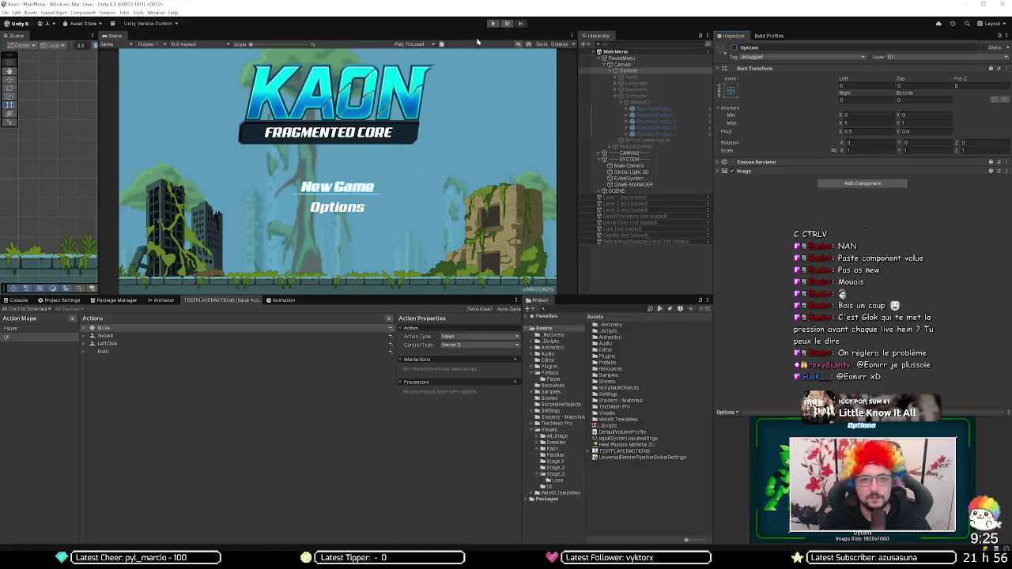
left_click(494, 23)
key("Down")
key("Return")
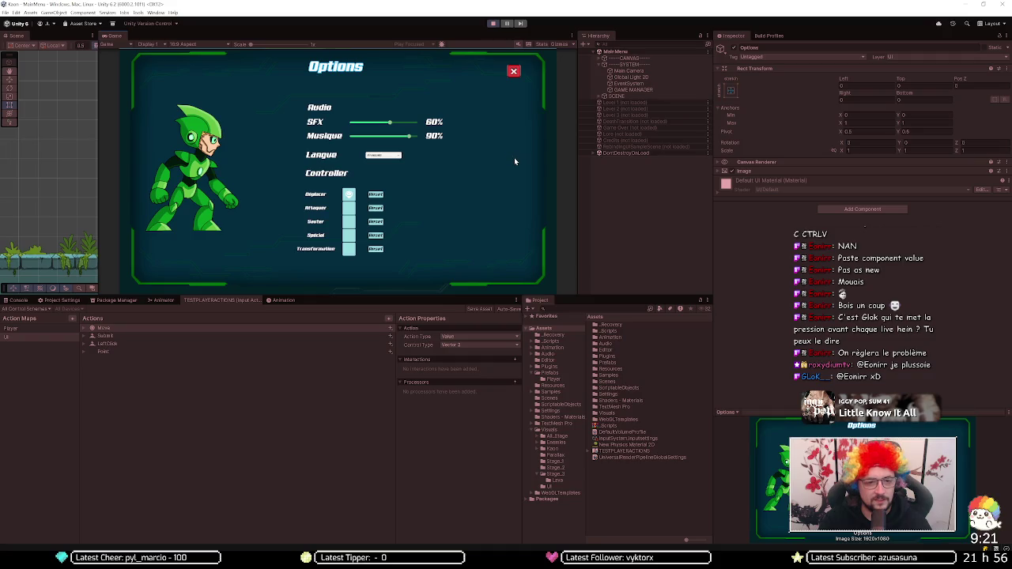
left_click(493, 24)
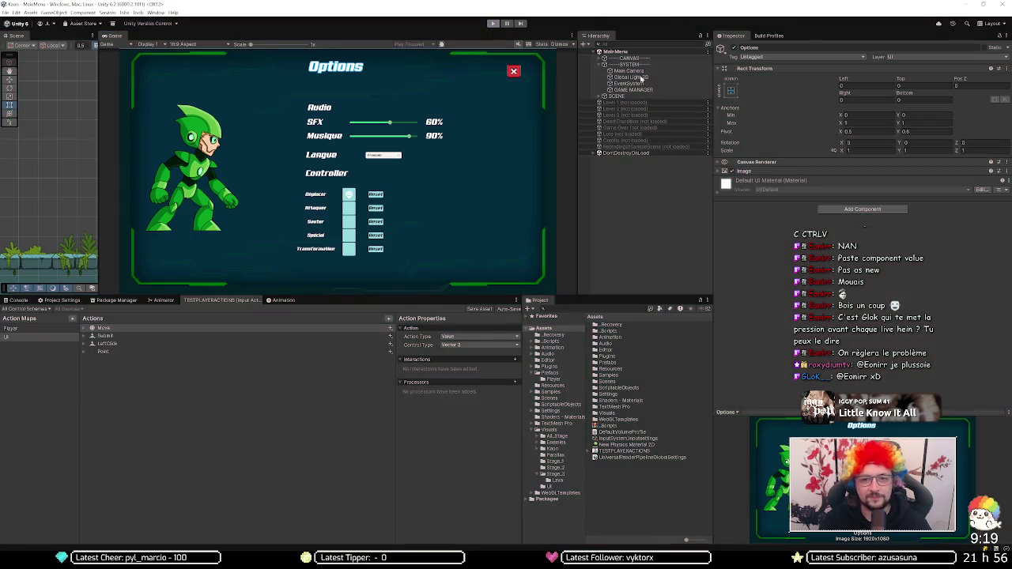
left_click(653, 116)
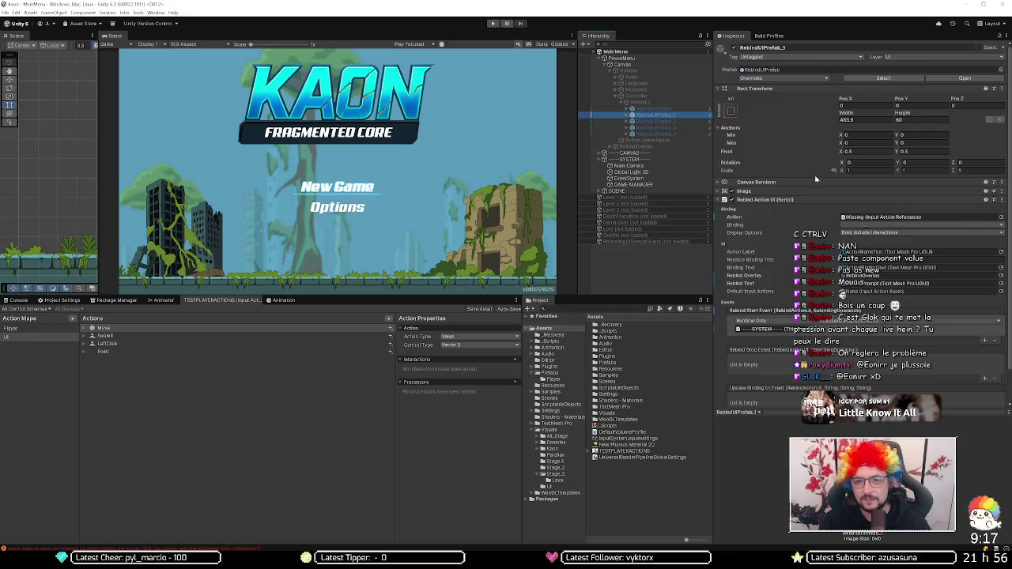
Step: Set RebindUIPrefab_1's action to Player/Attack with the Press Y | Controller binding
left_click(1001, 217)
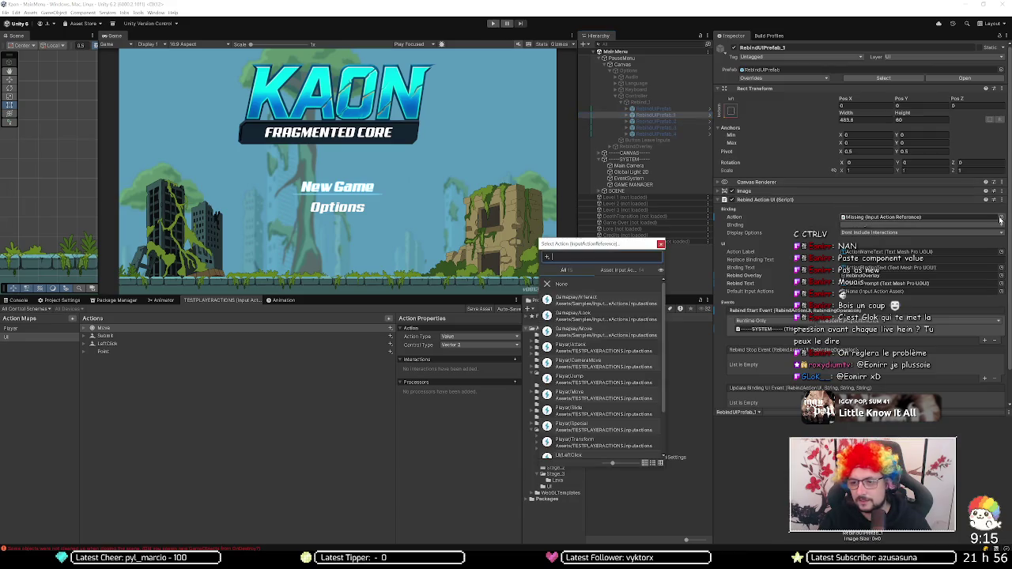
type("atta")
double_click(601, 301)
left_click(880, 227)
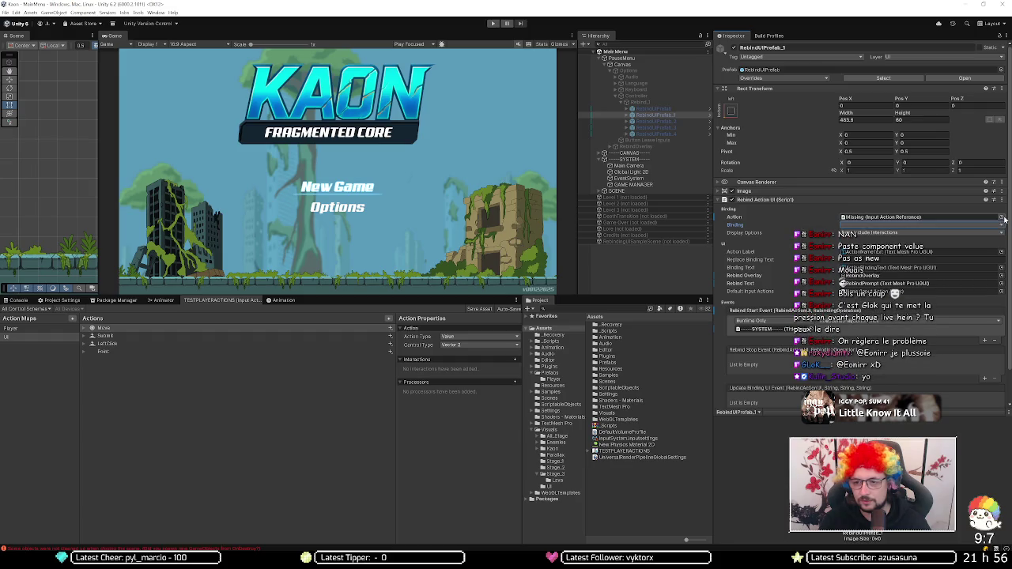
left_click(1001, 219)
left_click(567, 302)
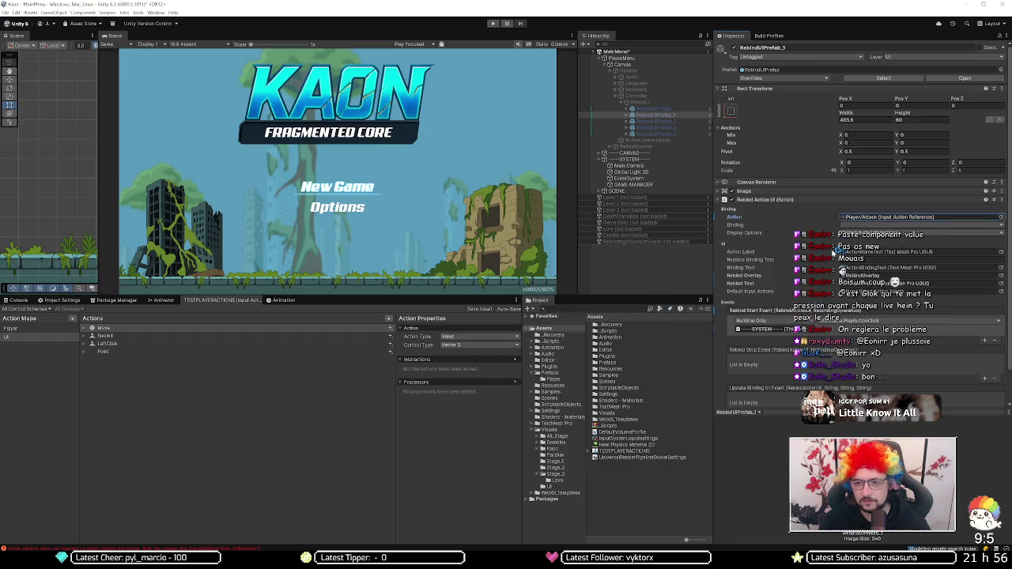
left_click(1001, 225)
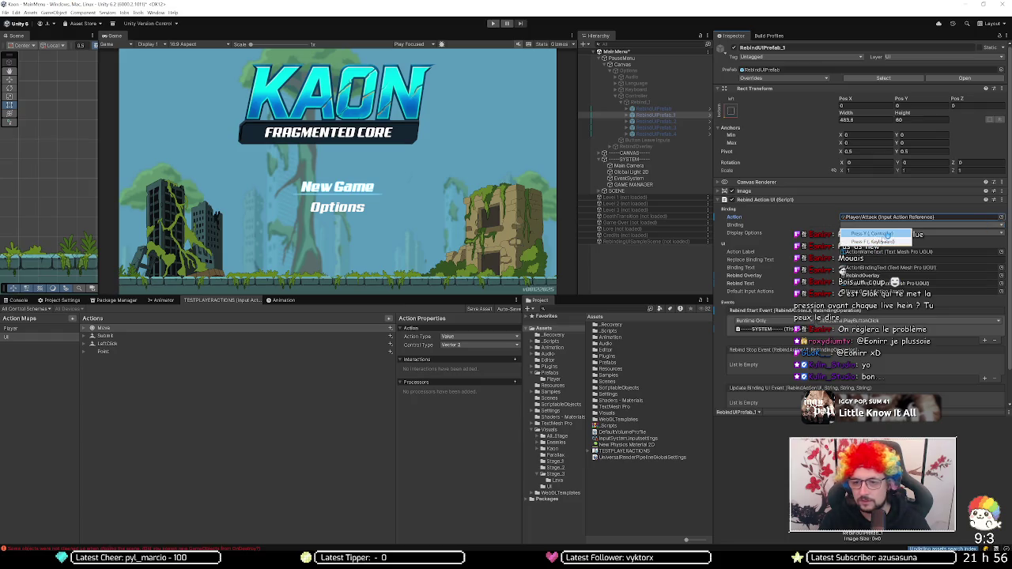
left_click(898, 234)
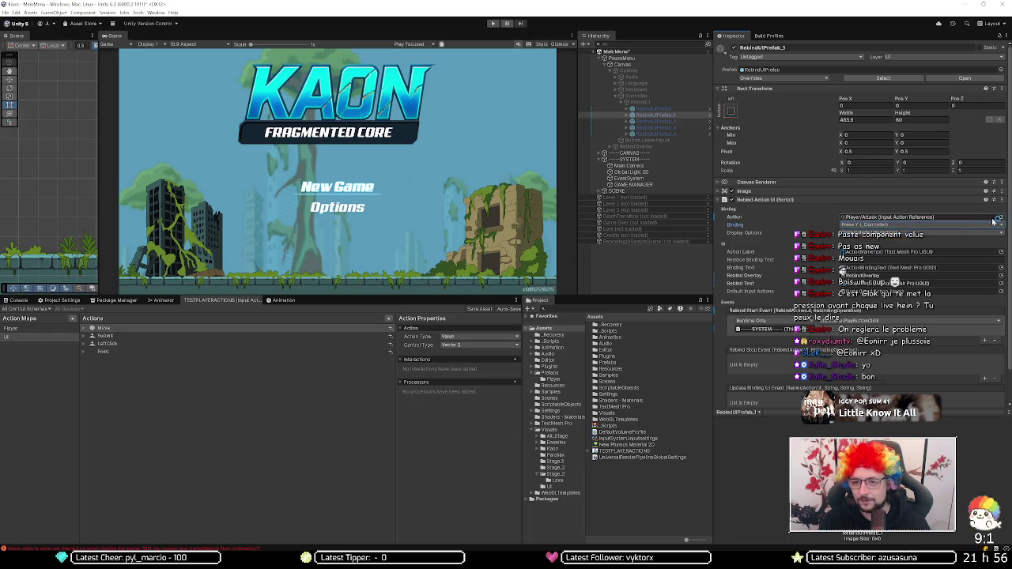
left_click(656, 121)
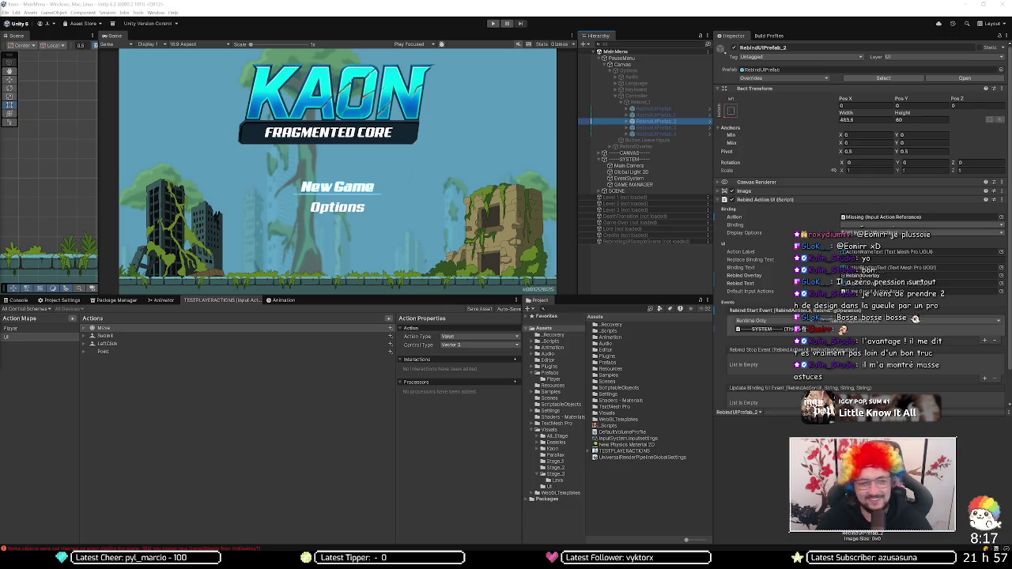
left_click(329, 329)
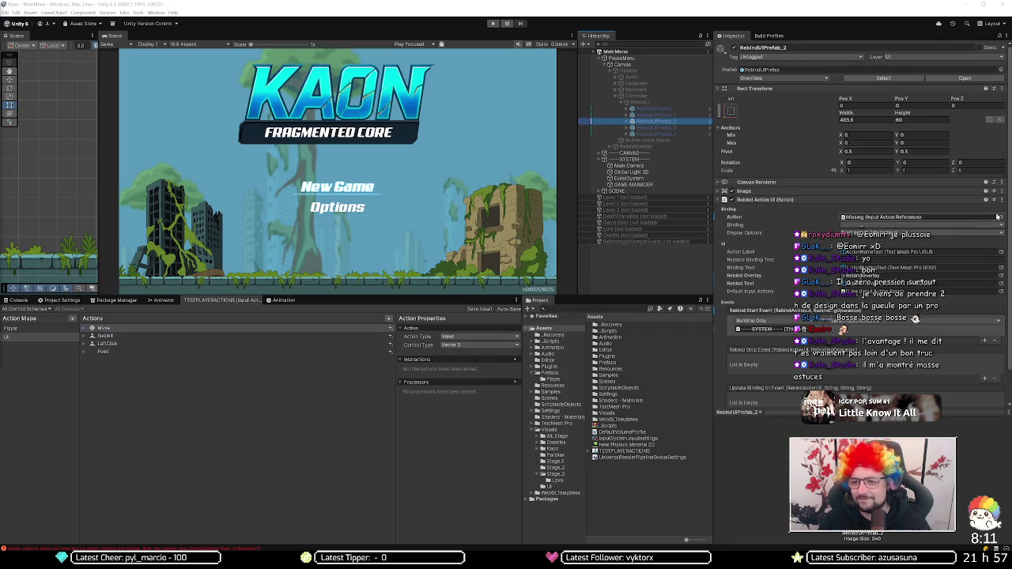
left_click(492, 23)
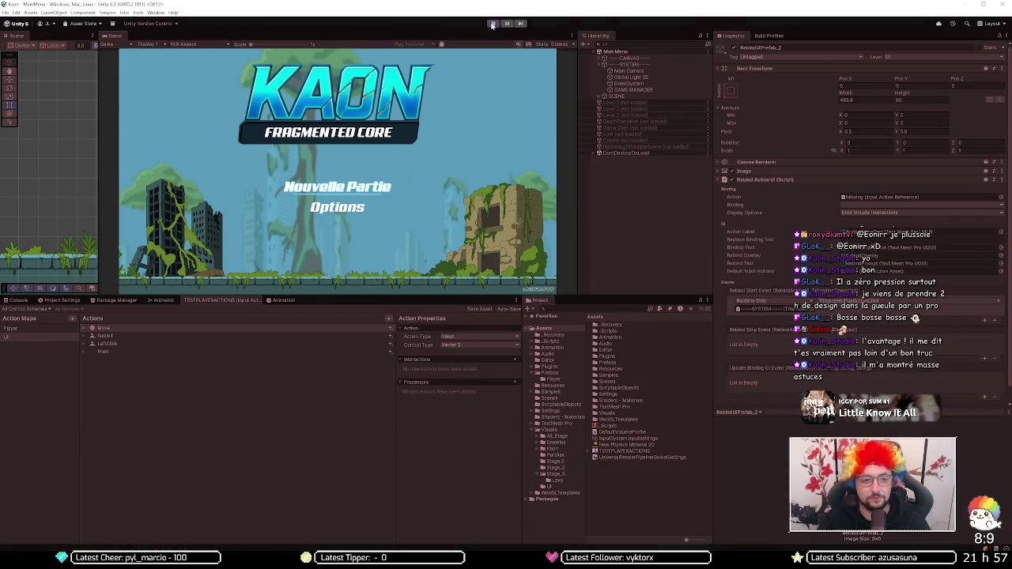
key("Return")
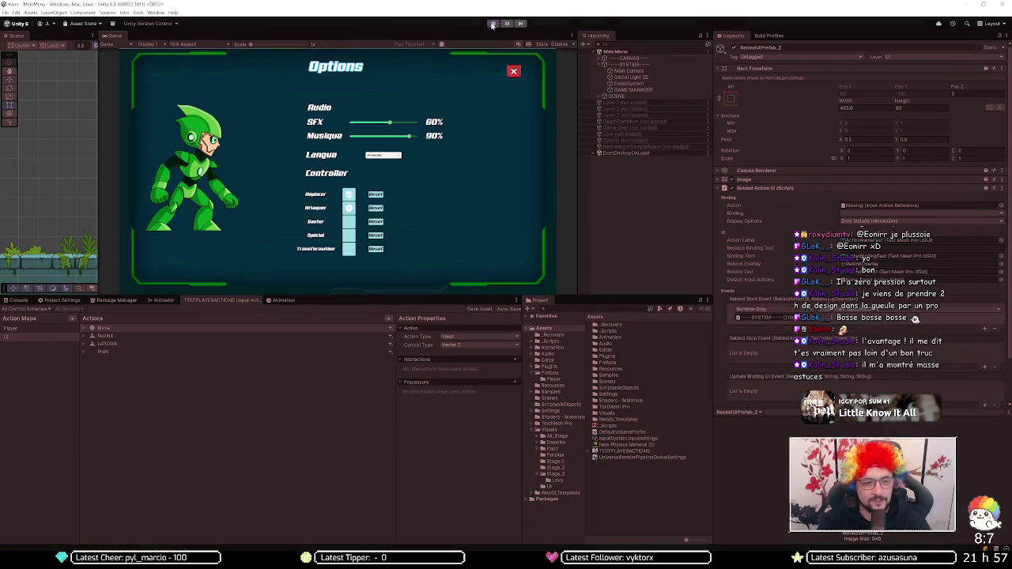
left_click(493, 24)
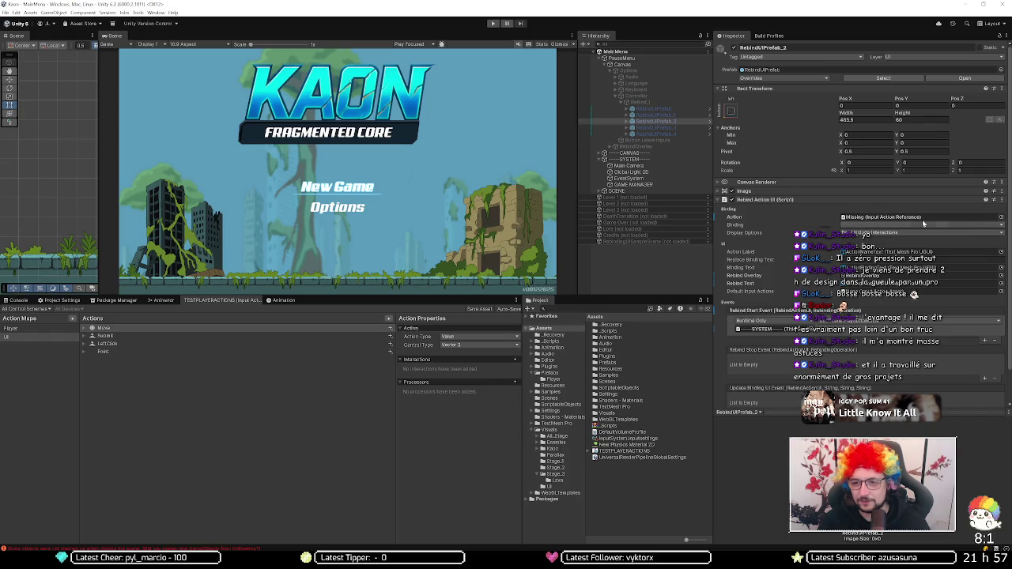
Step: Set RebindUIPrefab_2's action to Player/Jump with the Press B | Controller binding
left_click(1001, 217)
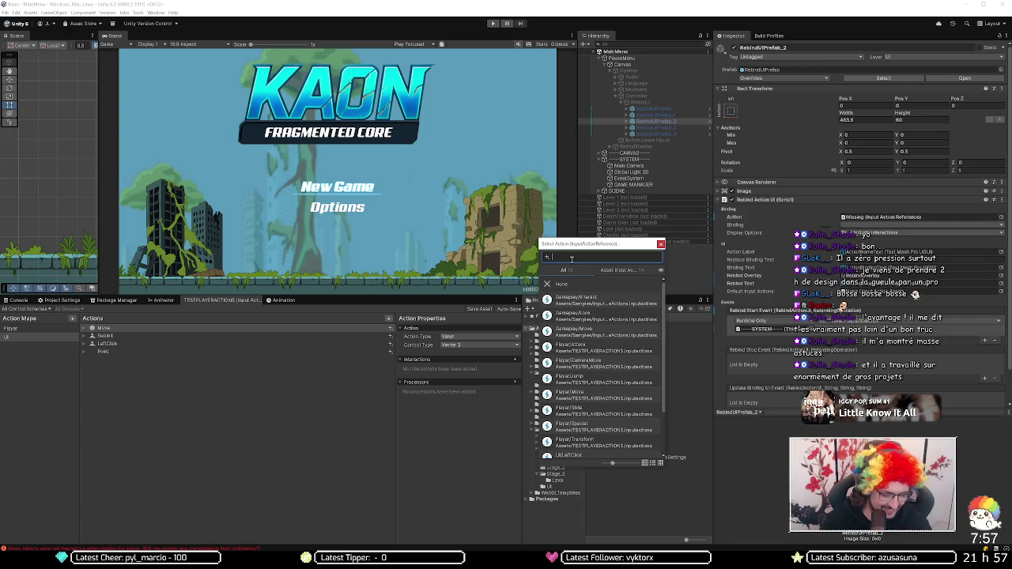
type("jump")
double_click(586, 300)
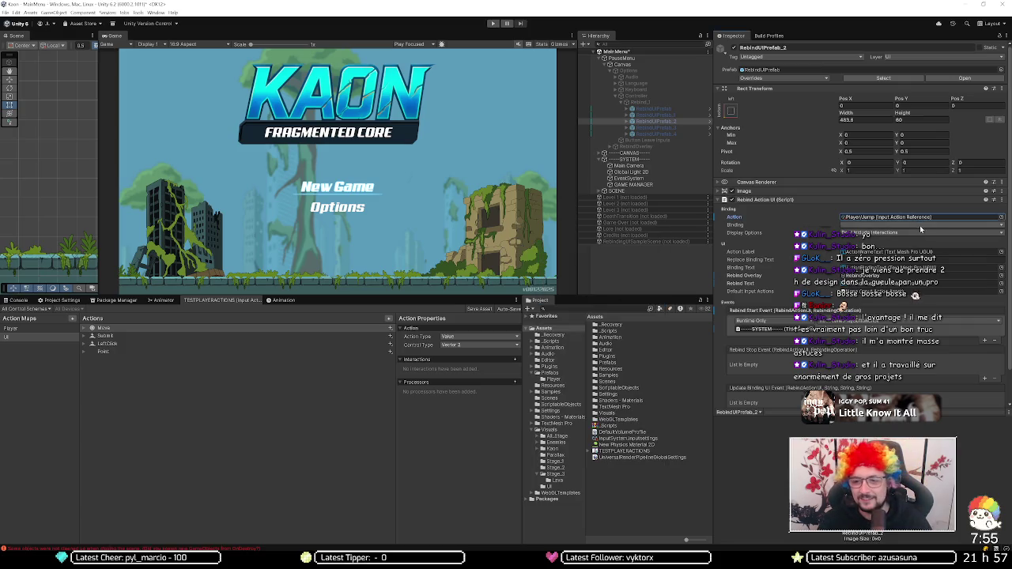
left_click(870, 224)
left_click(854, 232)
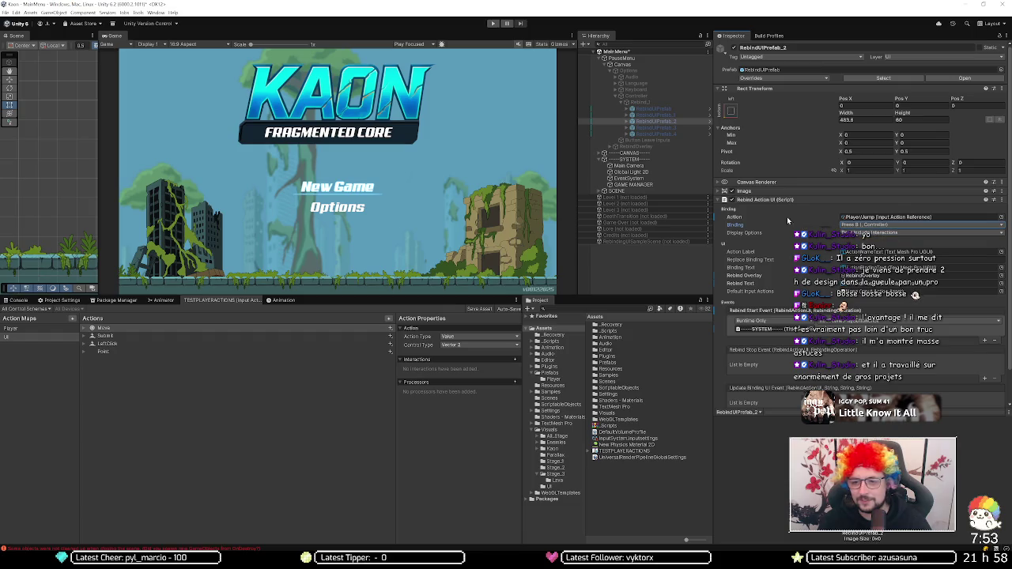
Step: Give RebindUIPrefab_3 the Player/Special action and a controller press binding
left_click(656, 128)
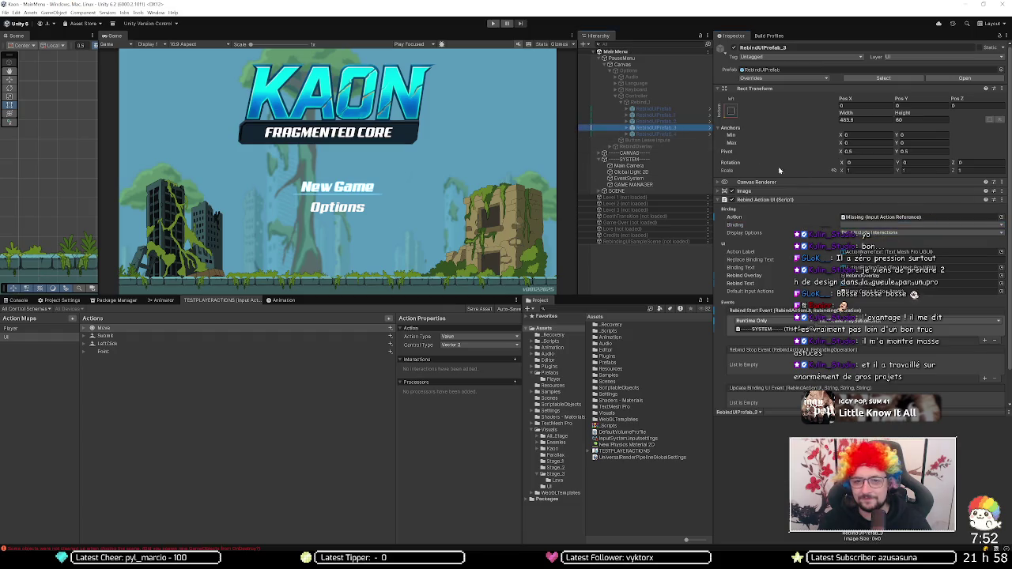
left_click(998, 217)
type("sp")
key("Down")
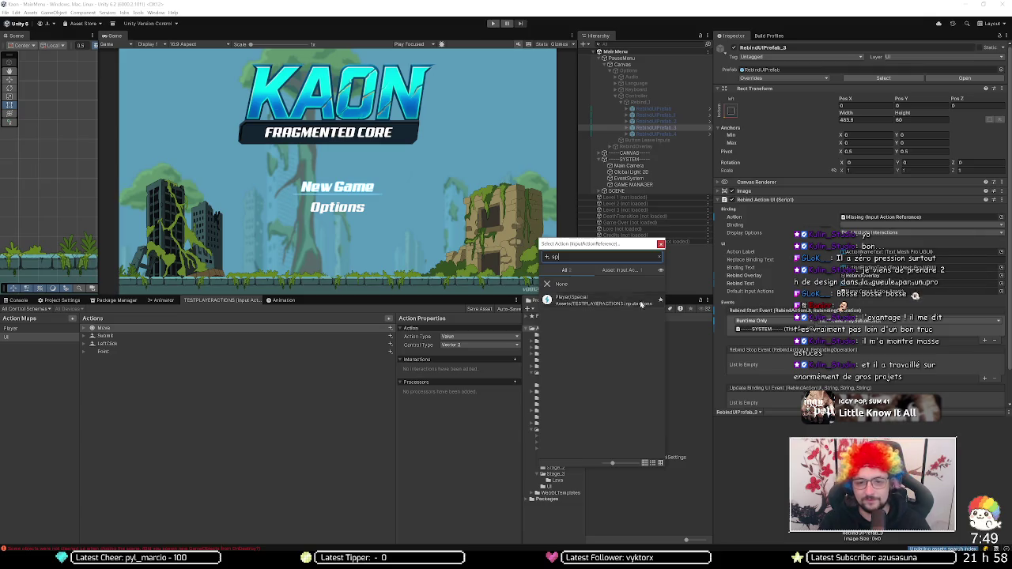
key("Return")
left_click(859, 225)
left_click(870, 233)
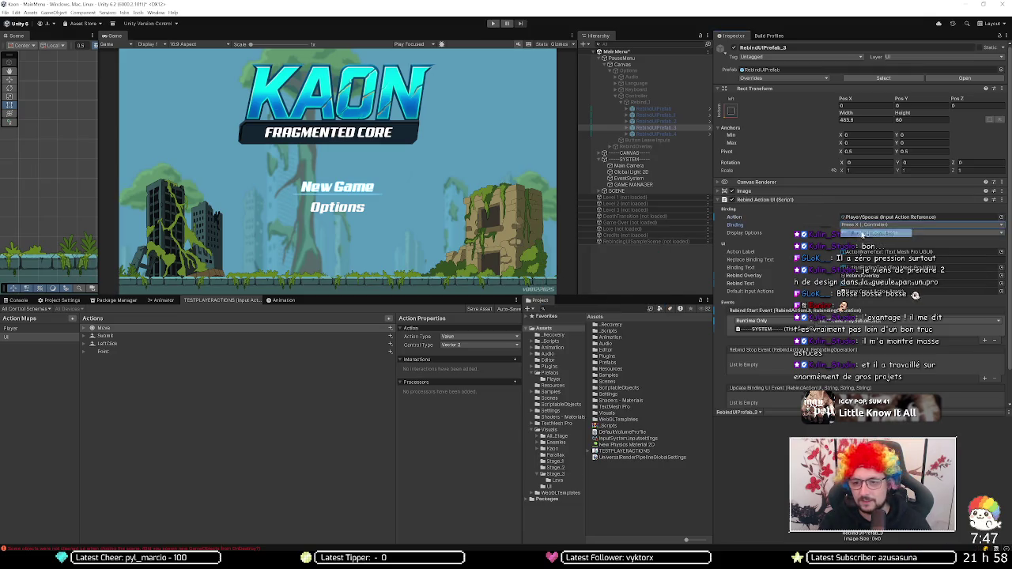
left_click(656, 134)
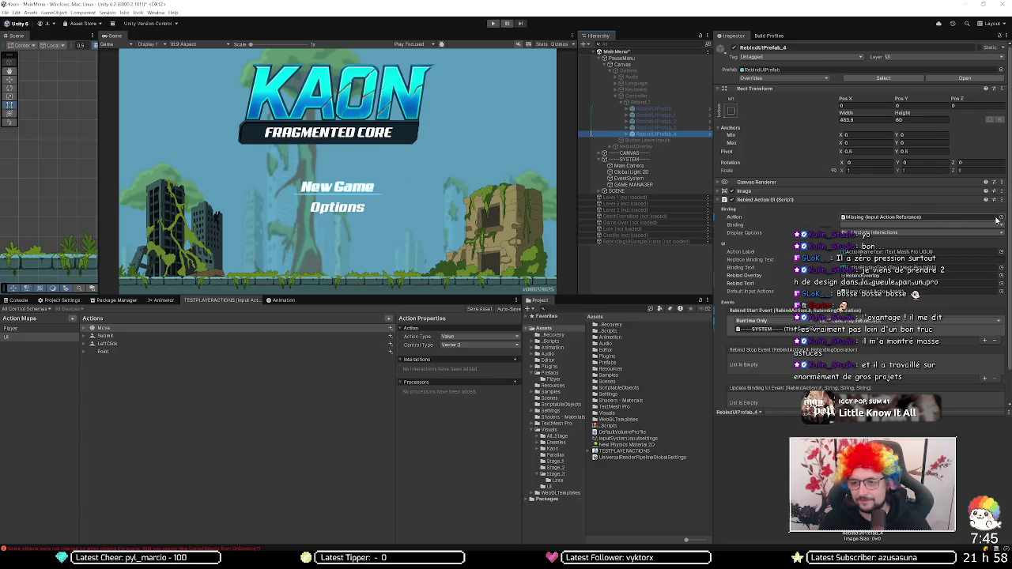
Step: Search 'transform' and assign Player/Transform as RebindUIPrefab_4's action, then switch to Discord
left_click(1001, 218)
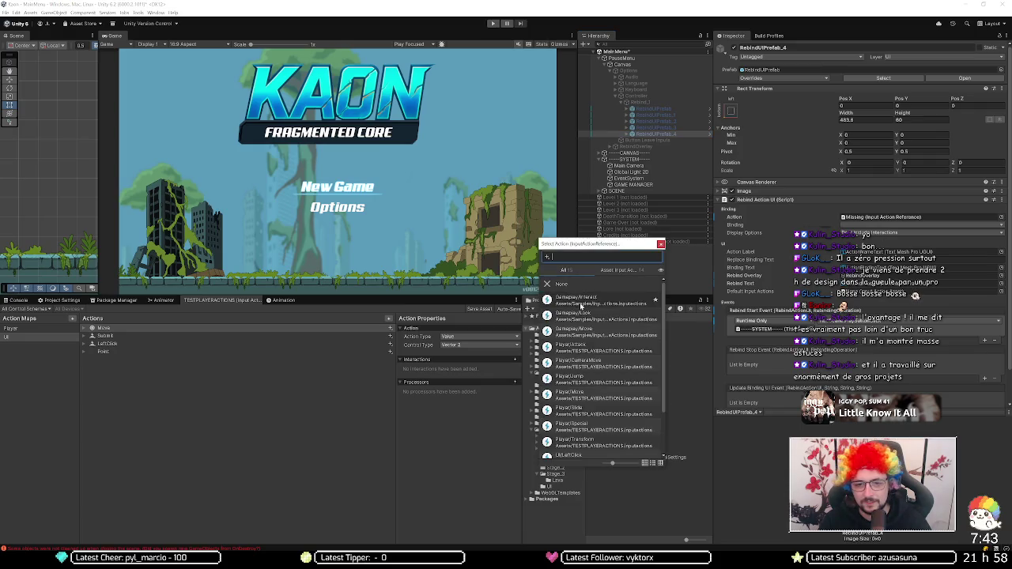
type("transform")
left_click(583, 300)
key("Return")
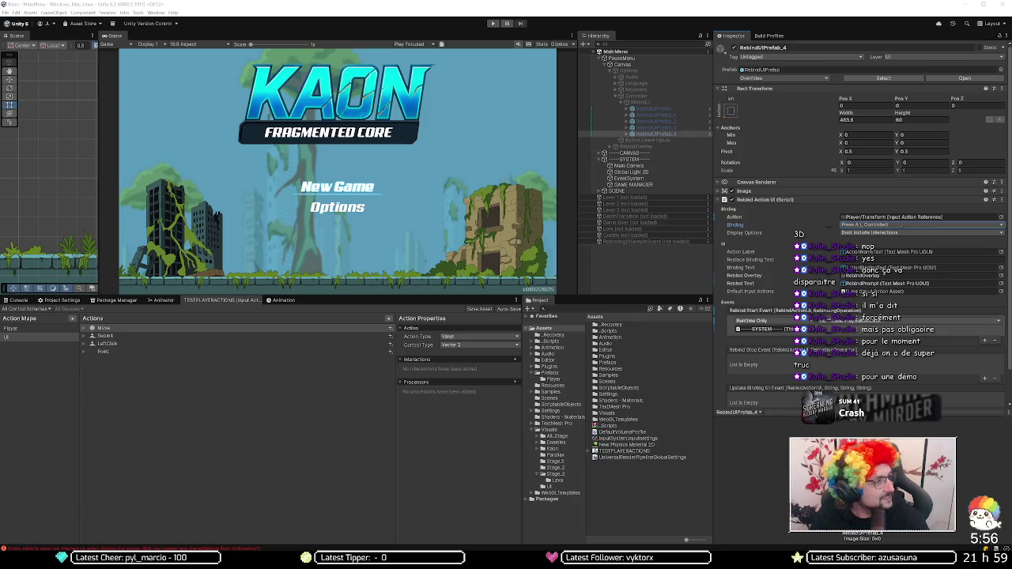
key("alt+Tab")
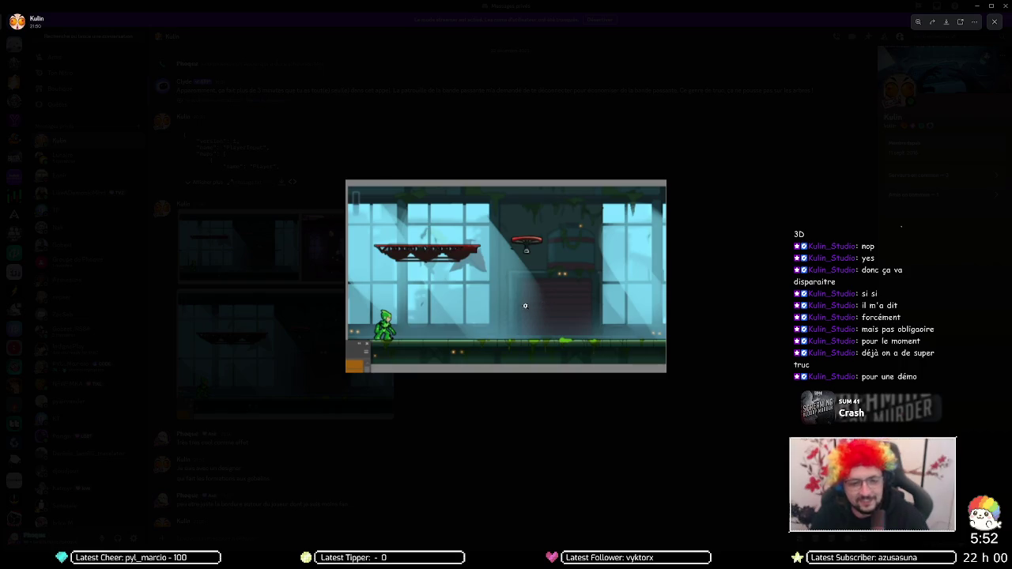
Step: Open the shared gameplay clip of the green character enlarged in Discord's media viewer
left_click(512, 269)
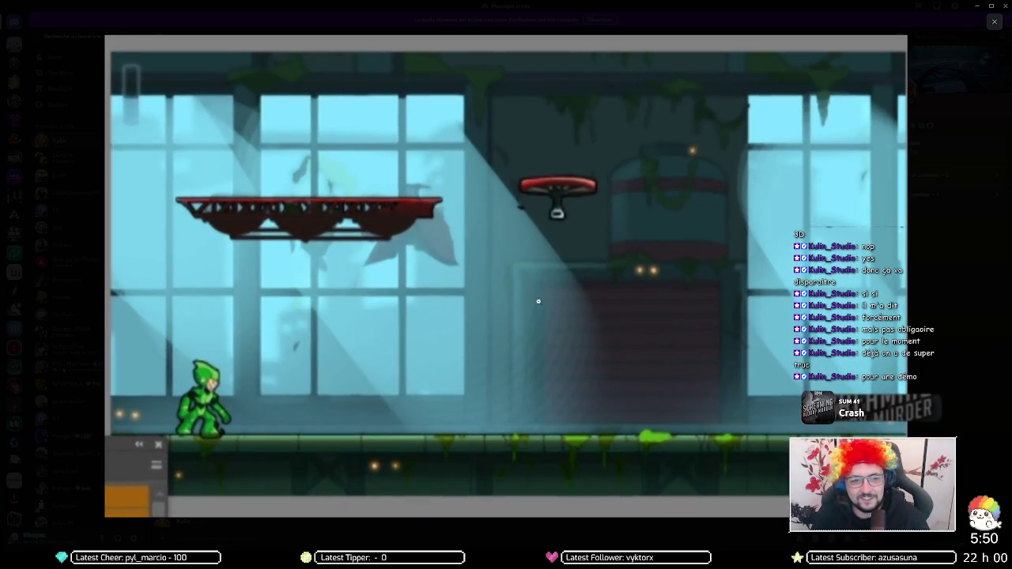
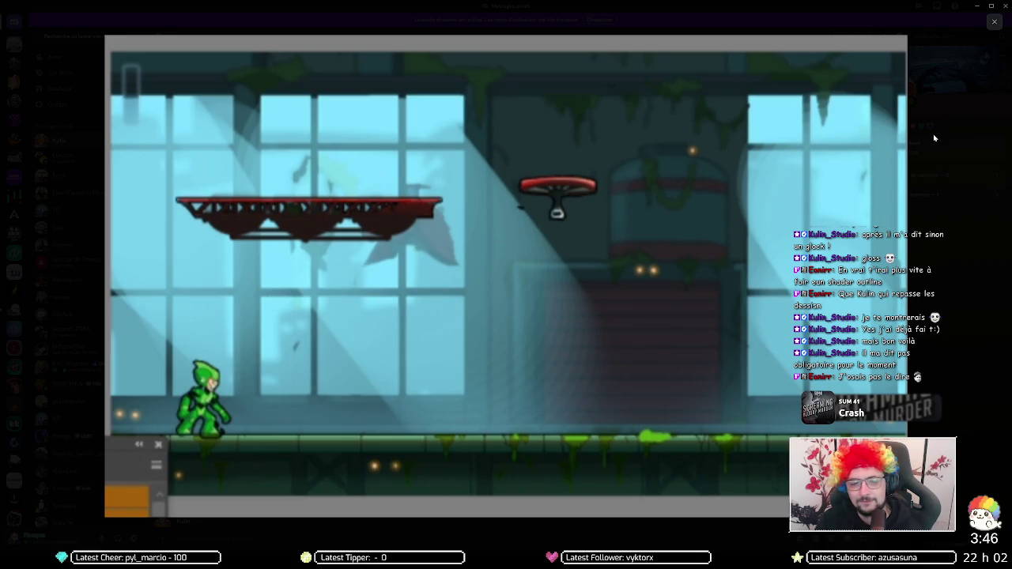
Step: Zoom in and out on the two-panel game screenshot, close the viewer, and scroll to the newest messages
left_click(931, 182)
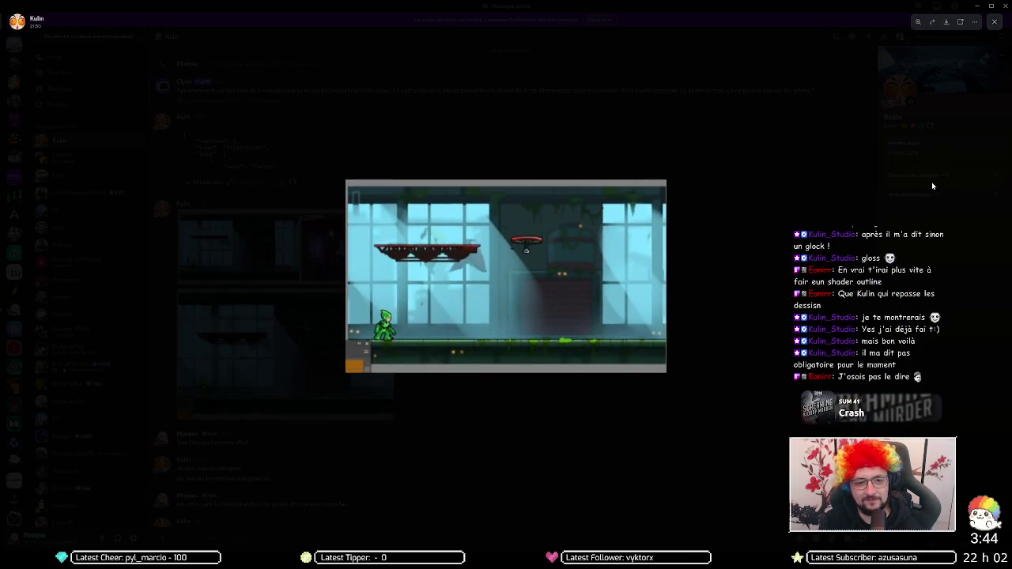
left_click(932, 185)
left_click(285, 245)
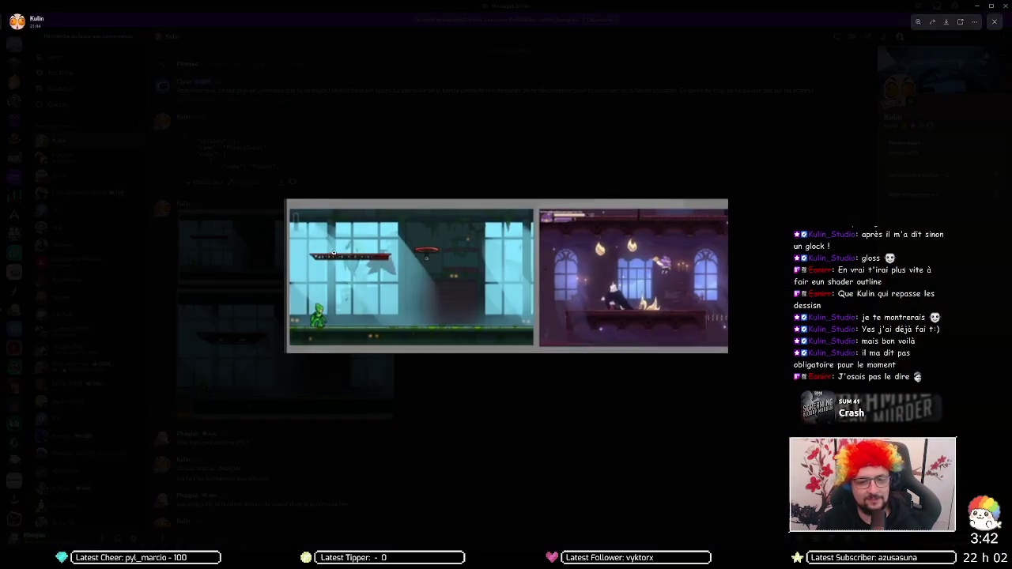
left_click(664, 305)
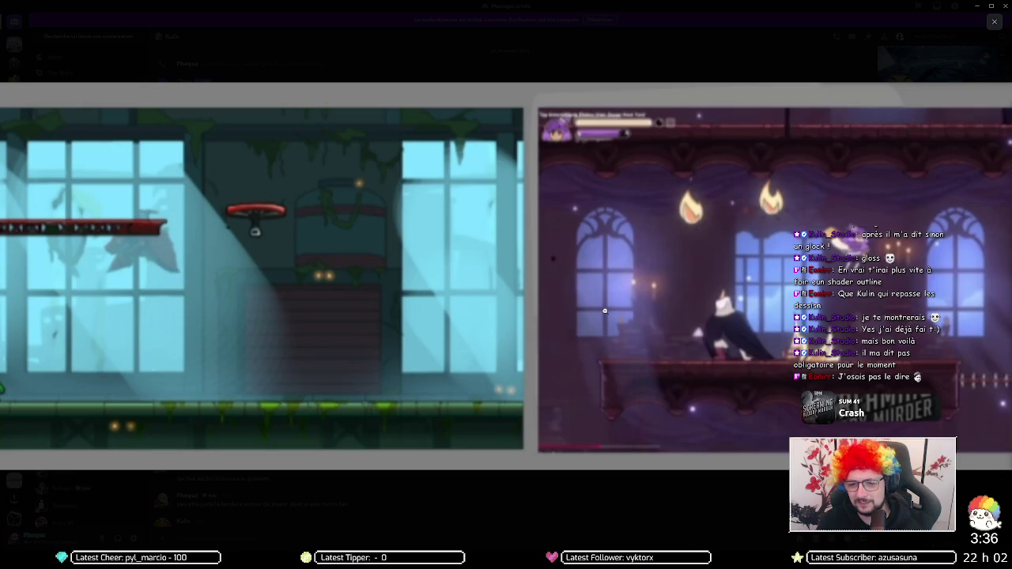
left_click(605, 310)
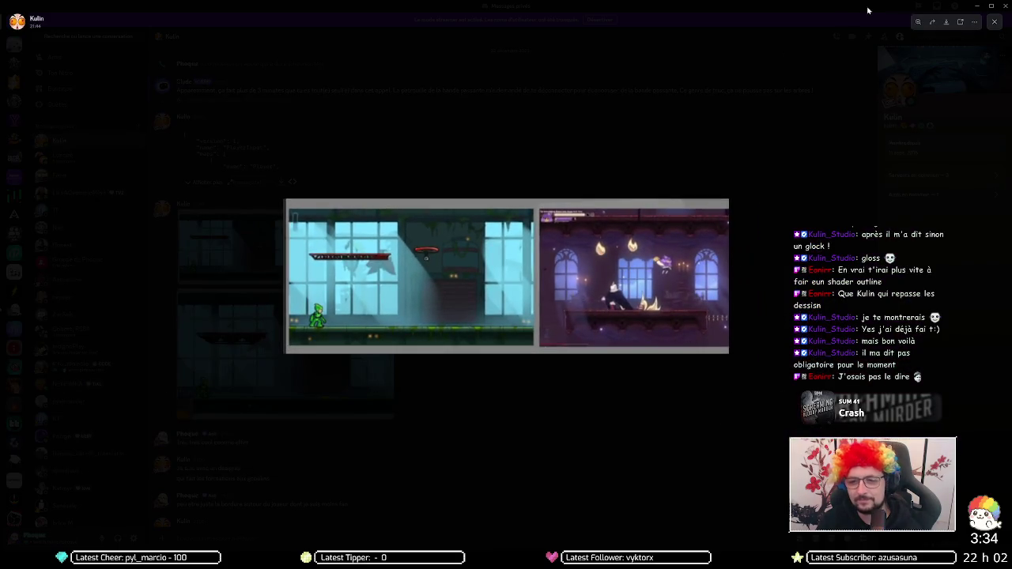
left_click(751, 223)
scroll(671, 289, "down", 5)
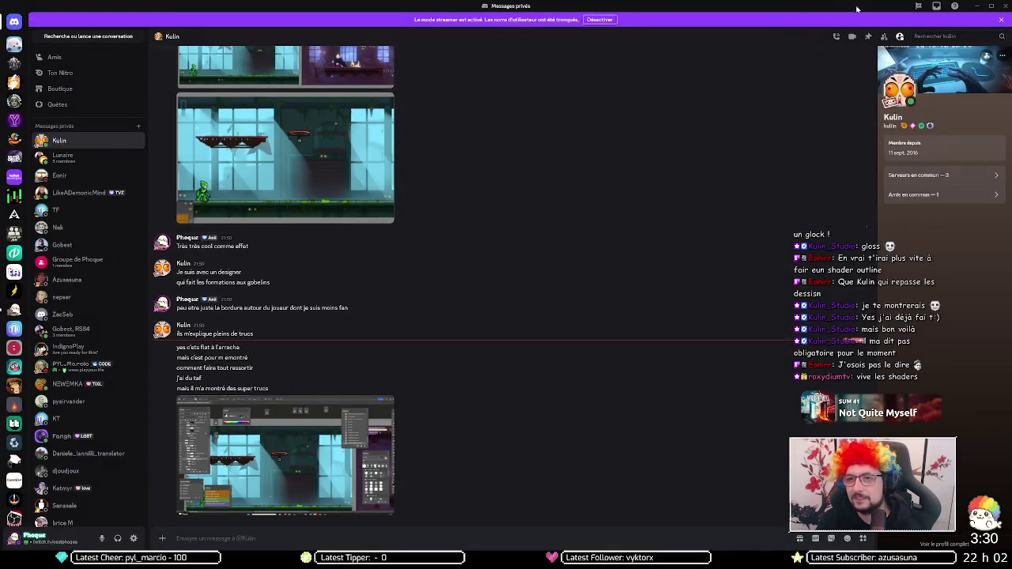
Step: Bring the Unity editor window to the foreground over Discord
left_click(977, 6)
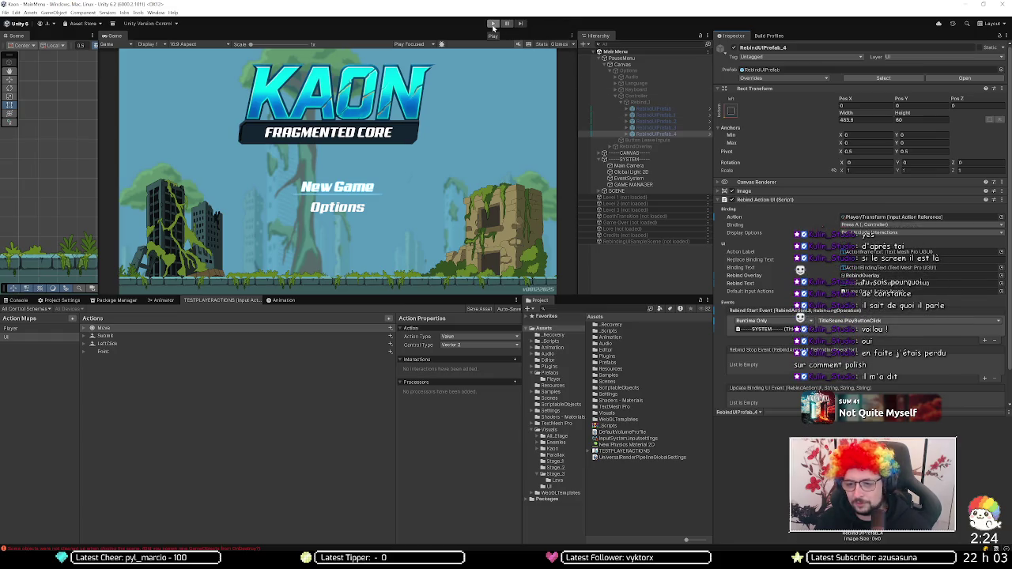
Step: Play the game, visit the Options menu, then restart play and start a new game into Level 1
left_click(493, 25)
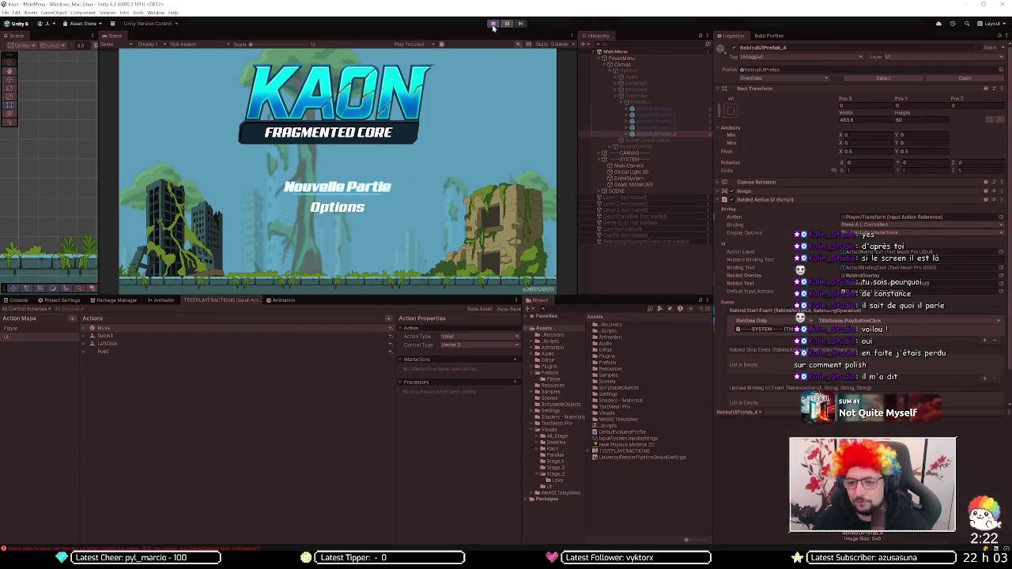
key("Down")
key("Return")
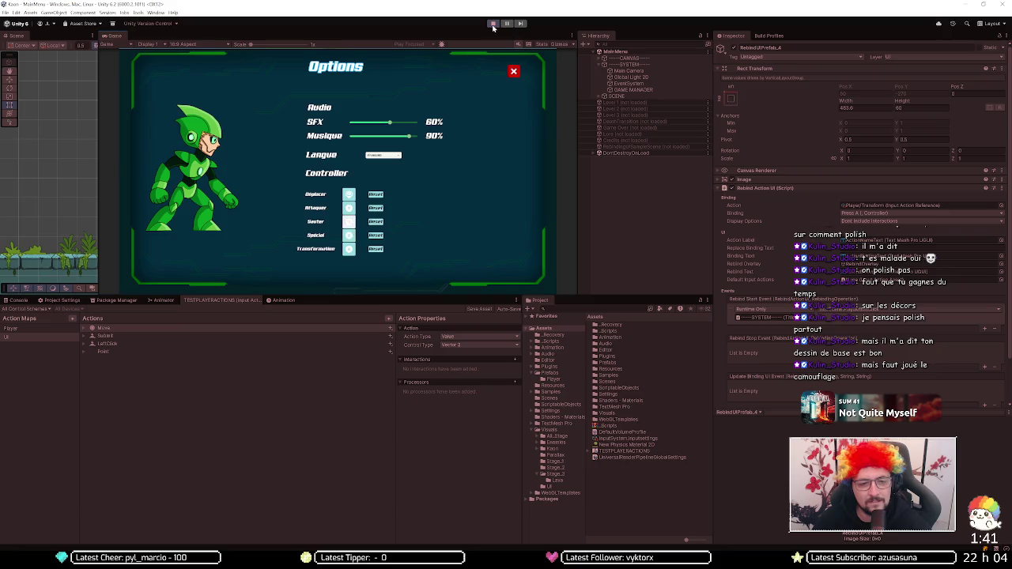
left_click(493, 24)
left_click(492, 24)
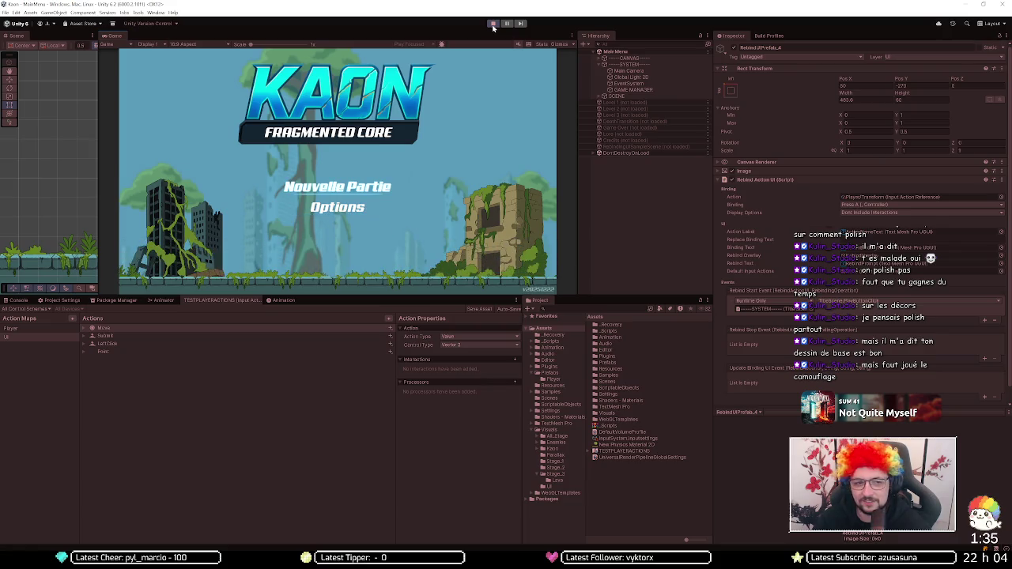
key("Return")
key("Return")
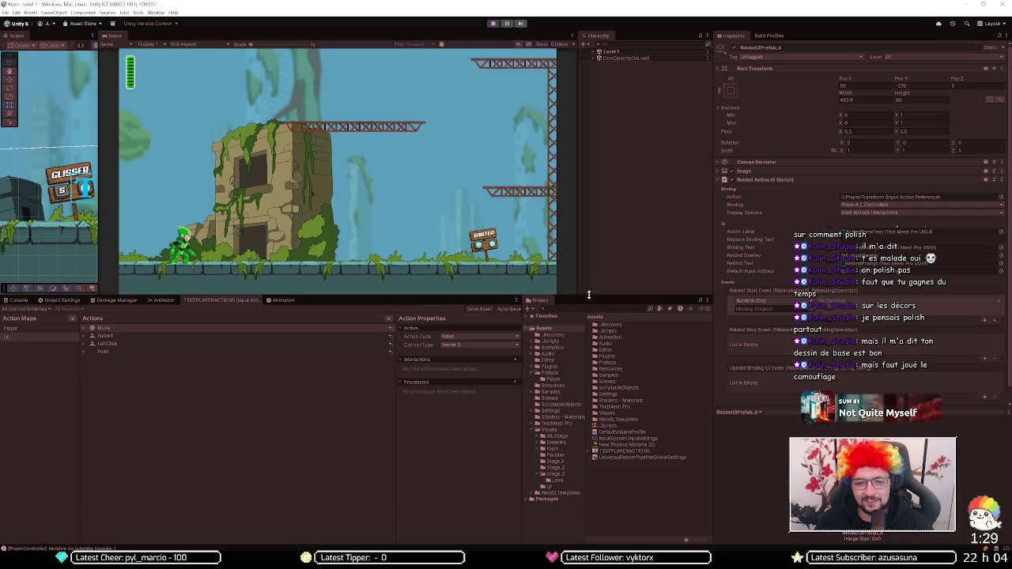
Step: Enlarge the Game view taller and wider, play Level 1 up to the wooden bridge, then stop play mode
left_click_drag(588, 294, 590, 431)
left_click_drag(578, 335, 676, 336)
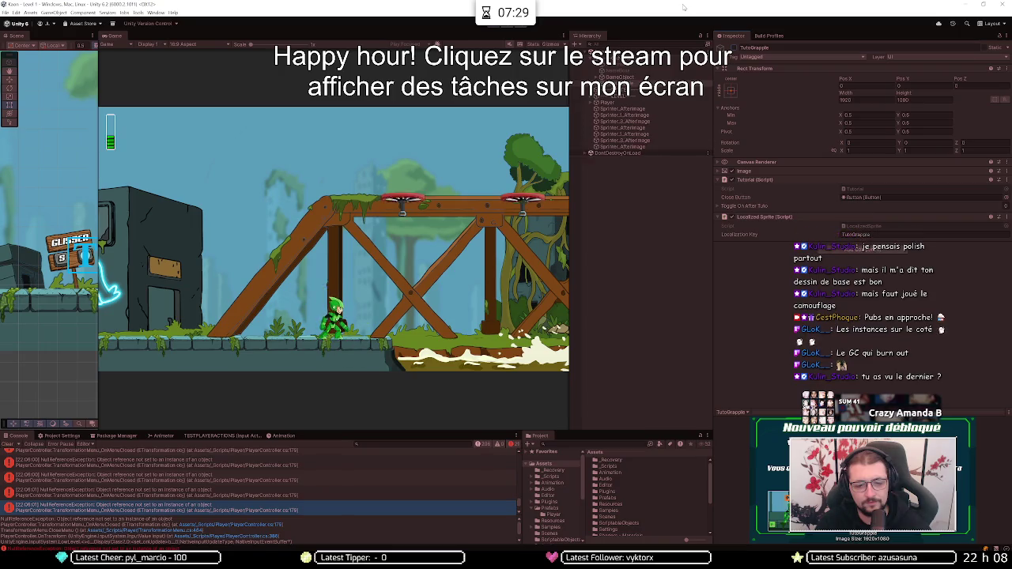
left_click(492, 27)
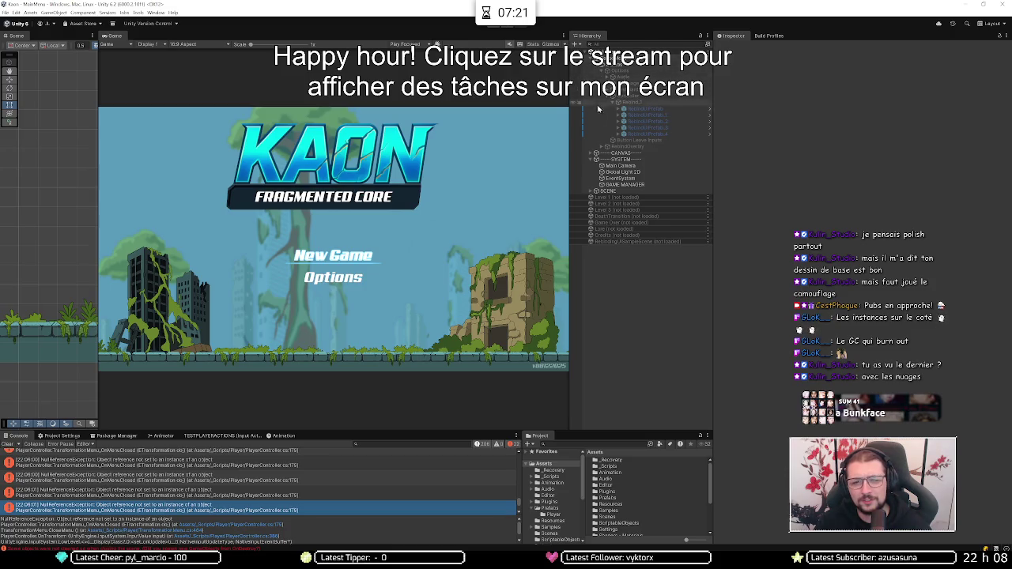
Step: Load the Level 1 scene alongside MainMenu and inspect its LEVEL object's children
right_click(605, 191)
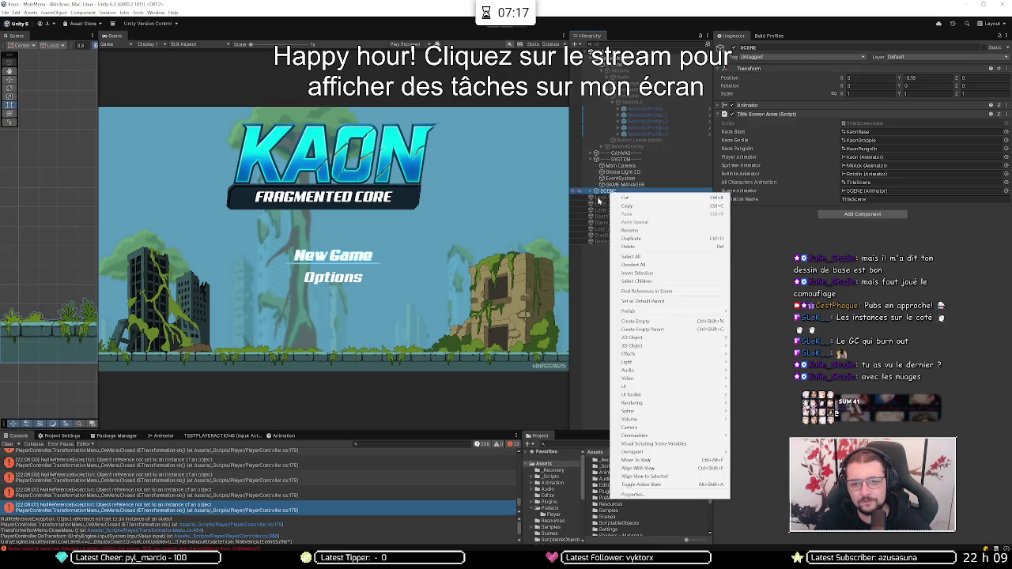
right_click(599, 198)
left_click(626, 202)
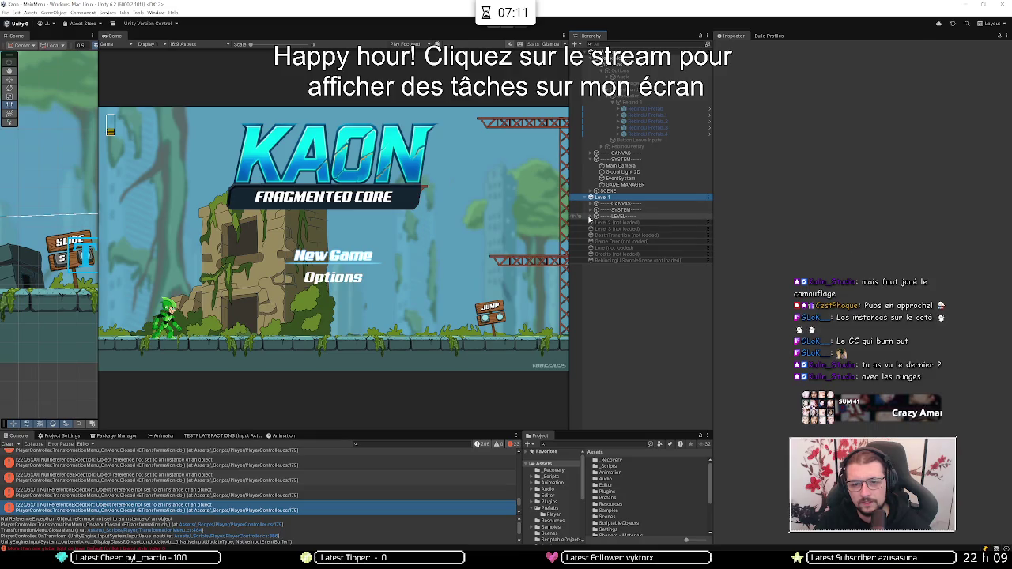
left_click(590, 216)
left_click(589, 216)
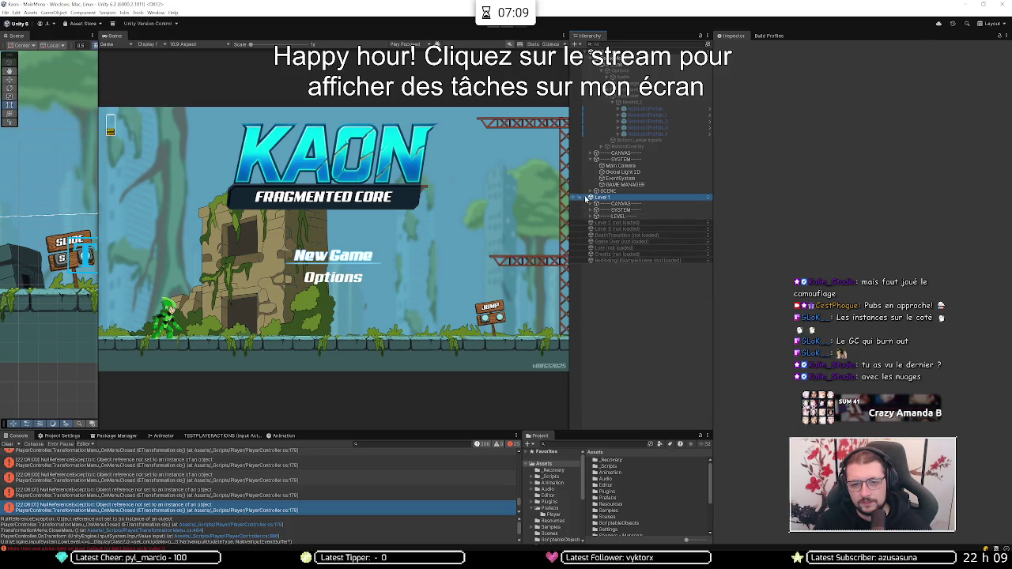
Step: Unload Level 1 from the Hierarchy and show the Assets/Prefabs folder contents
right_click(586, 198)
left_click(626, 232)
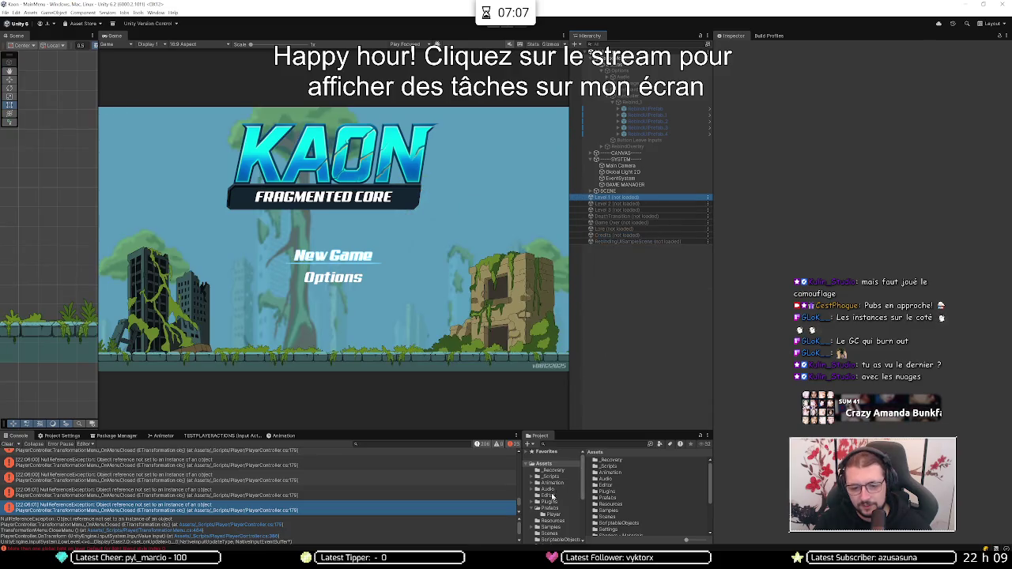
left_click(550, 508)
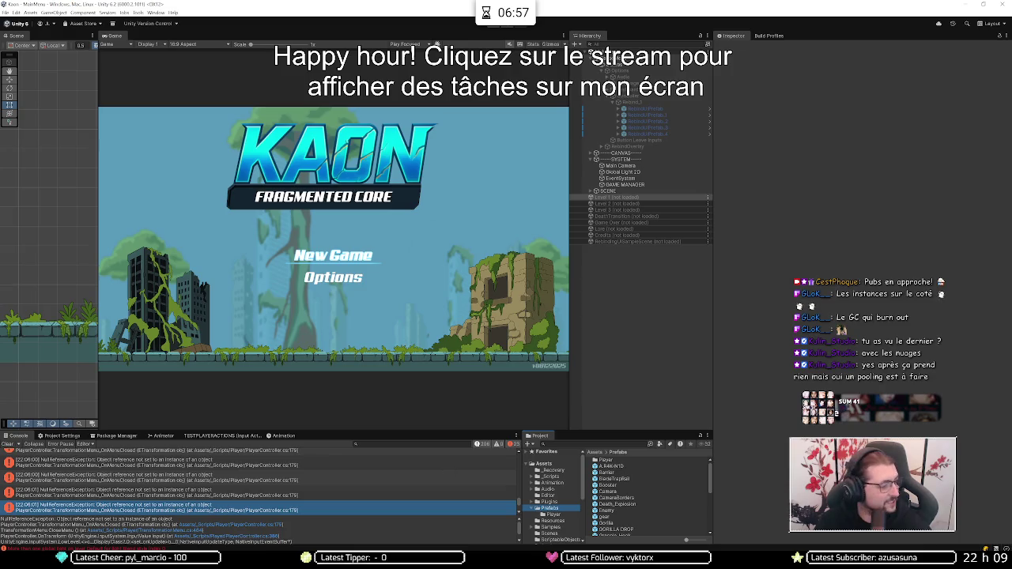
key("alt+Tab")
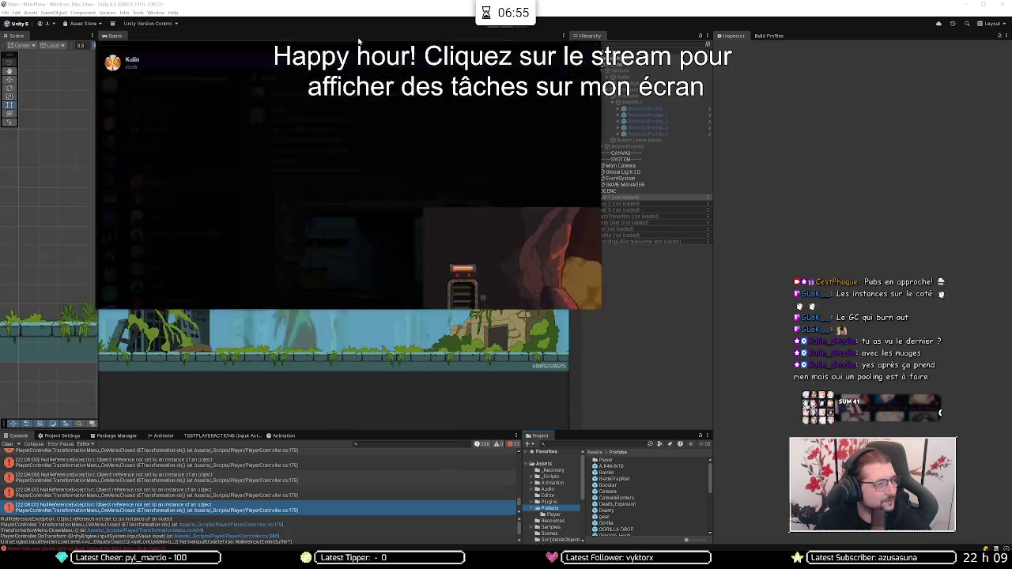
left_click(474, 284)
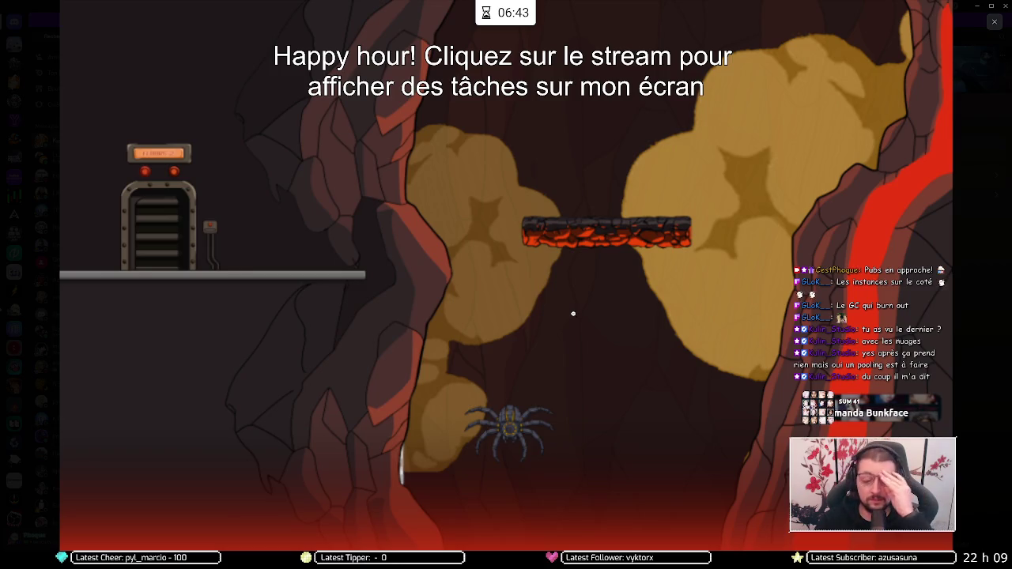
left_click(635, 315)
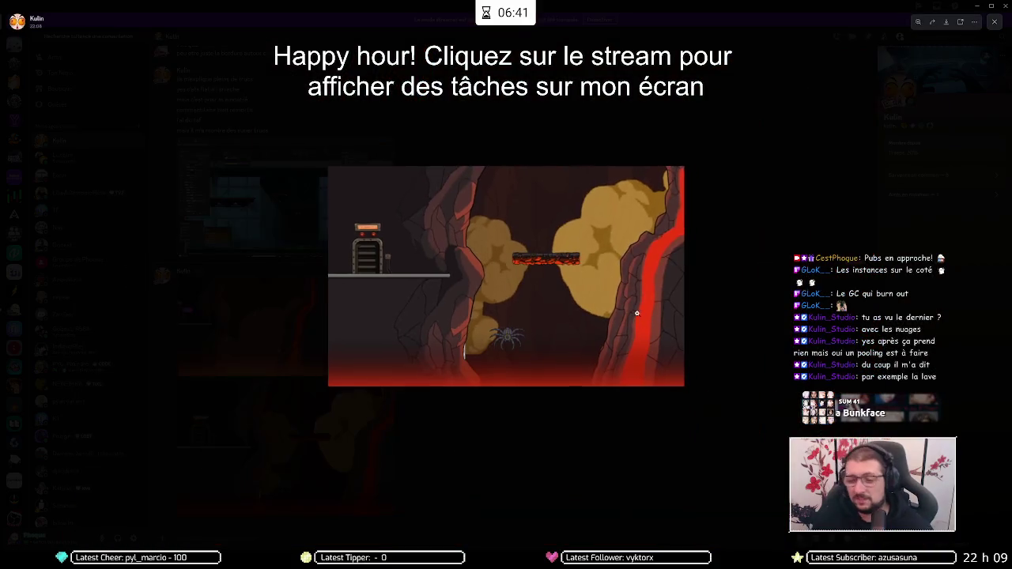
left_click(709, 221)
key("alt+Tab")
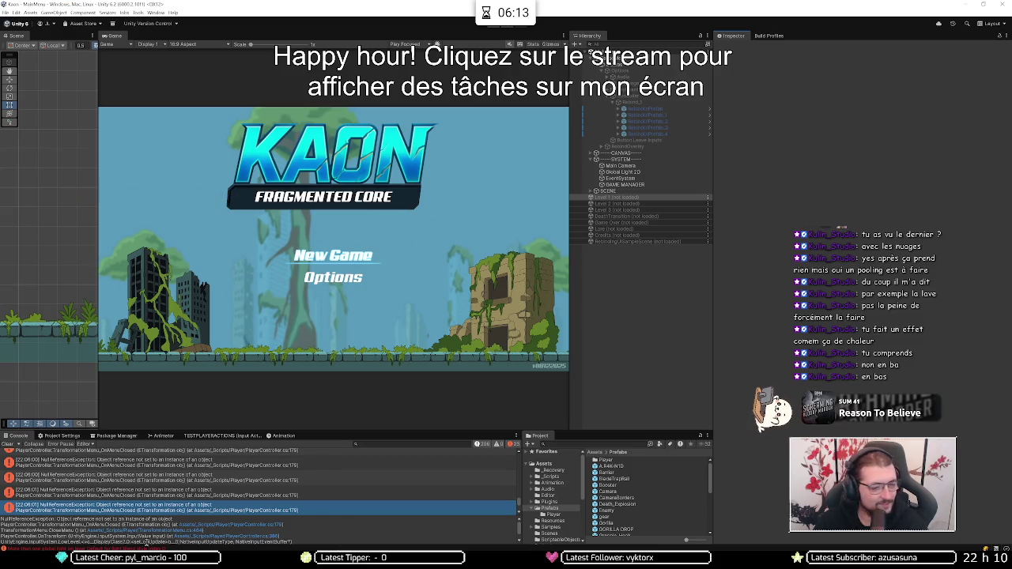
Step: Scroll the Prefabs folder back to the top and select the Player folder
mouse_move(70, 563)
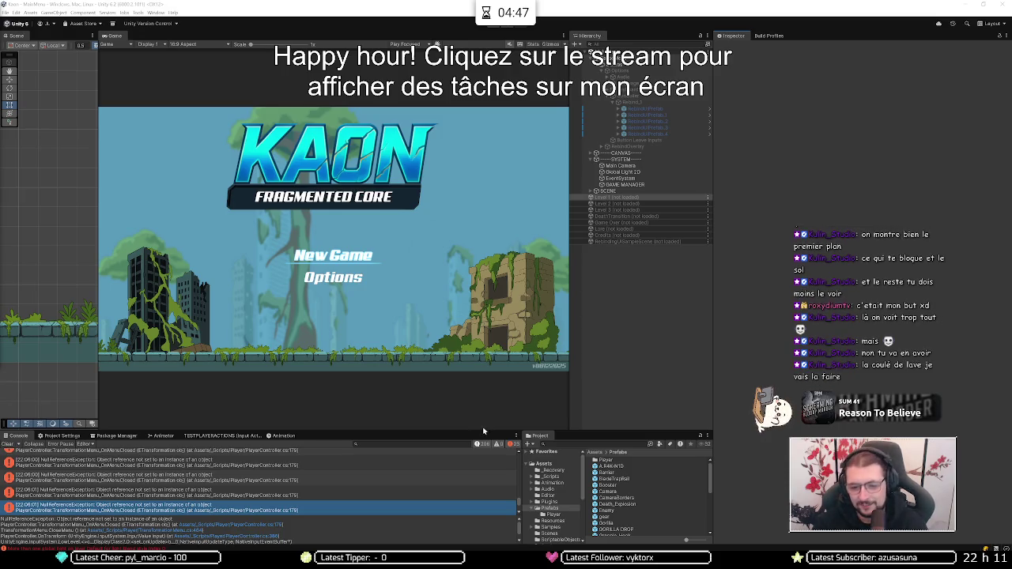
scroll(626, 509, "down", 10)
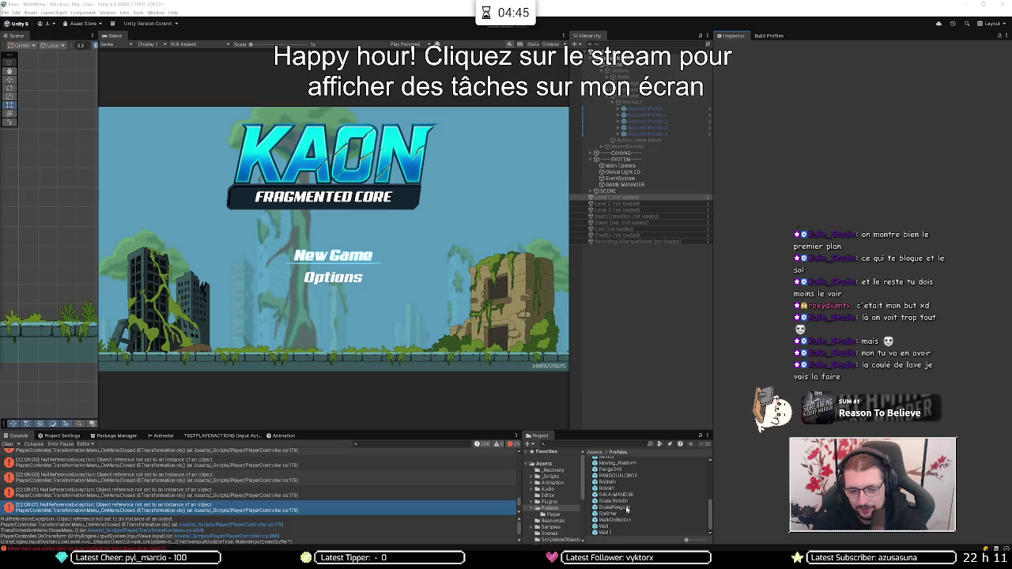
scroll(619, 488, "up", 10)
left_click(618, 461)
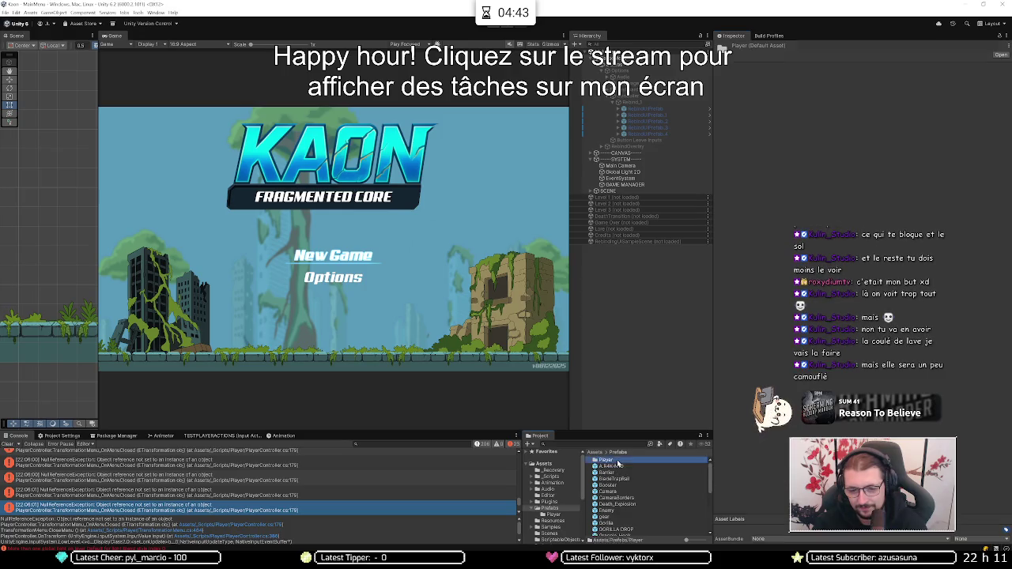
Step: Open the Player prefab, collapse Player Input and expand the Player Controller script fields
double_click(619, 463)
left_click(618, 463)
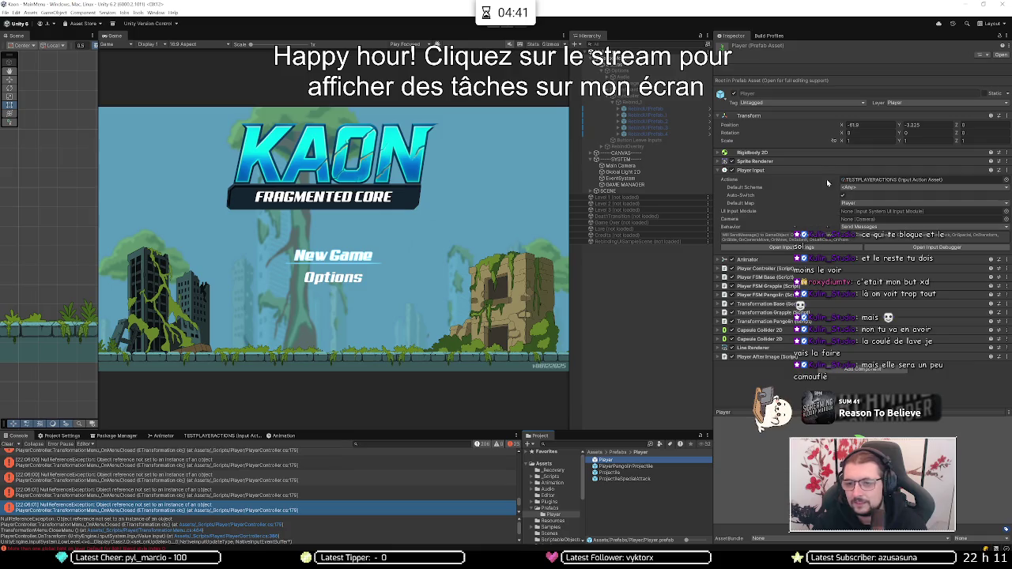
left_click(779, 173)
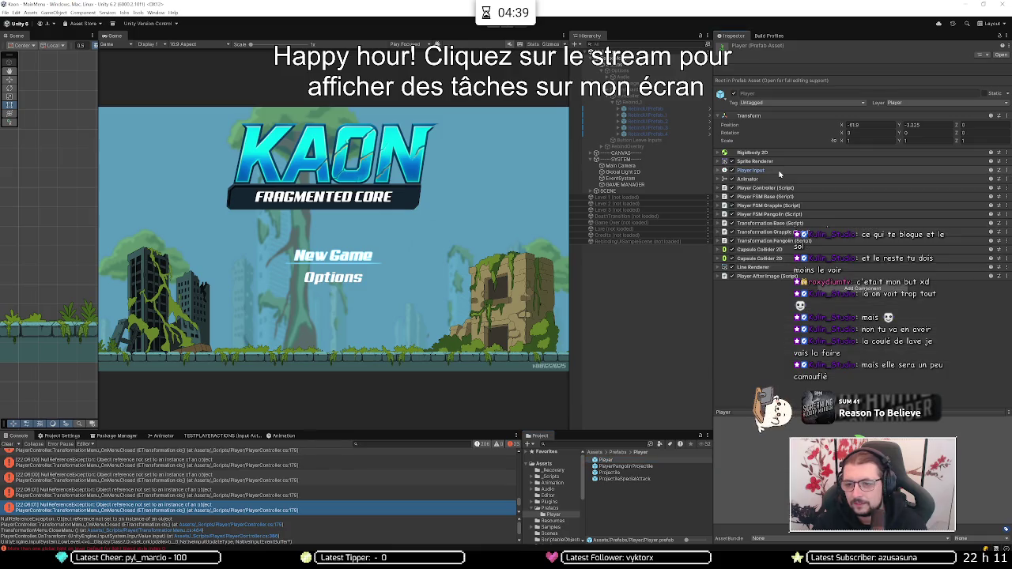
left_click(791, 188)
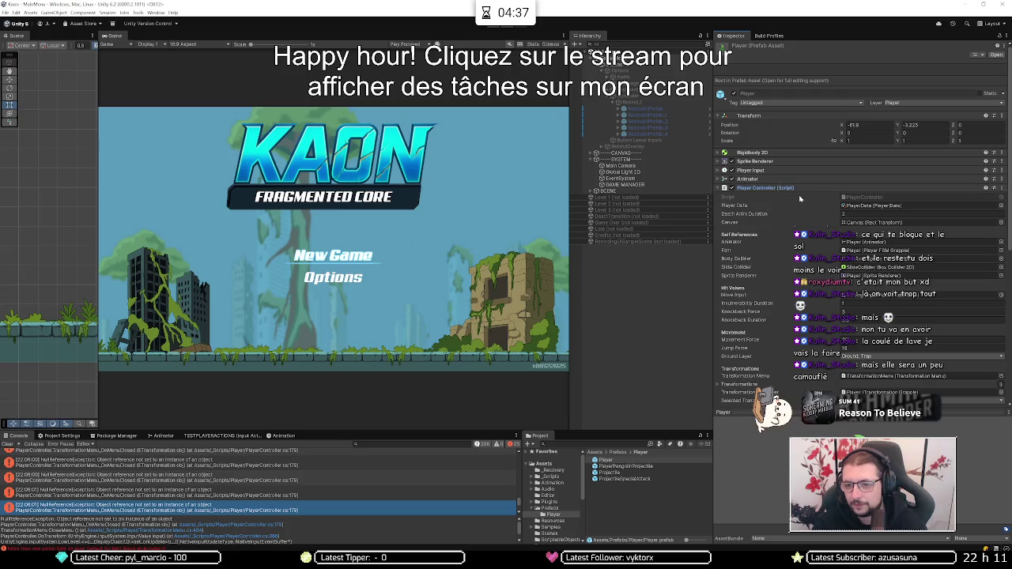
scroll(822, 209, "down", 5)
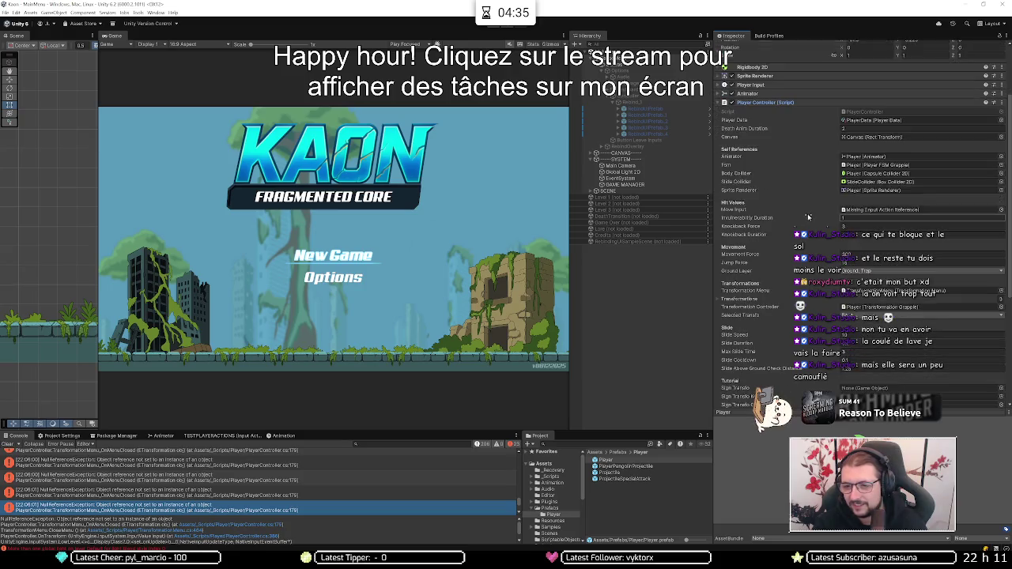
Step: Search 'TEST' in the Move Input action picker, then close it without choosing anything
left_click(1001, 188)
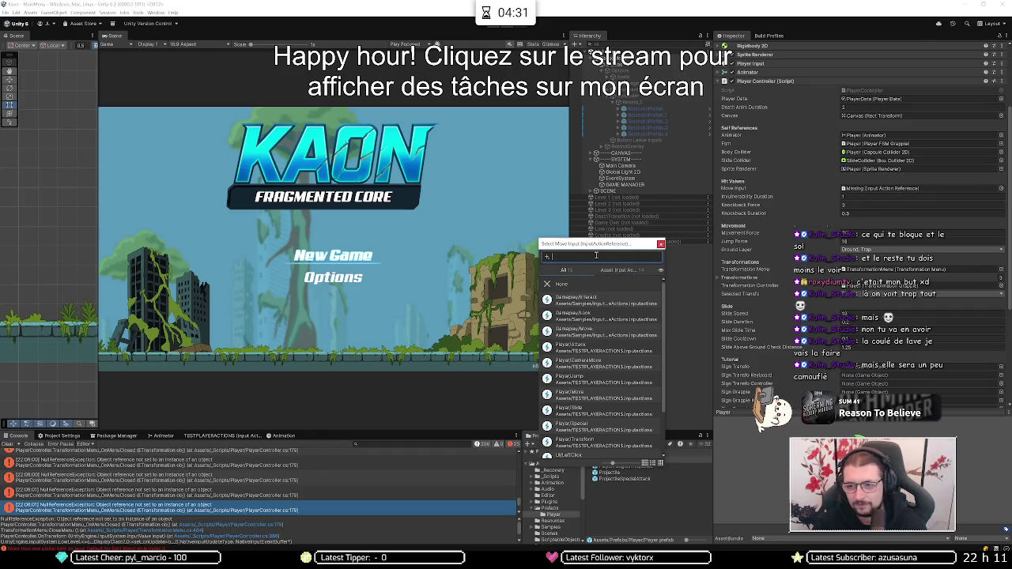
type("TEST")
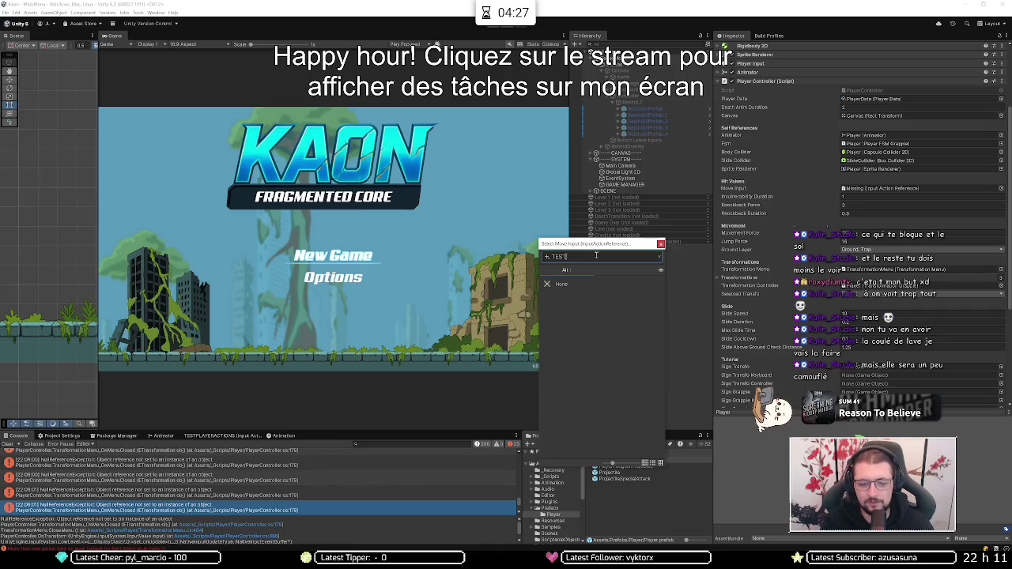
key("BackSpace")
key("BackSpace")
key("BackSpace")
key("BackSpace")
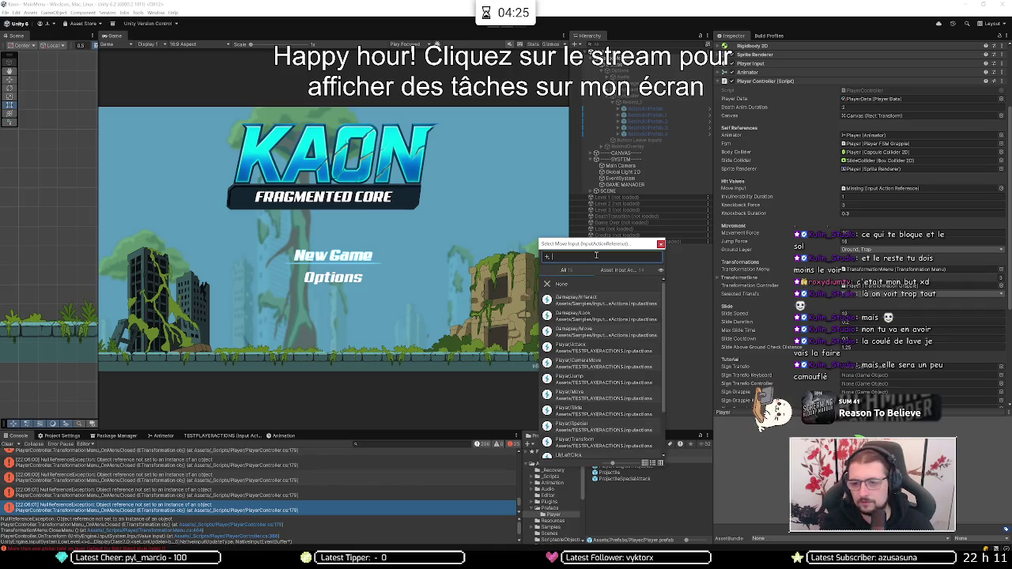
key("Escape")
key("alt+Tab")
key("alt+Tab")
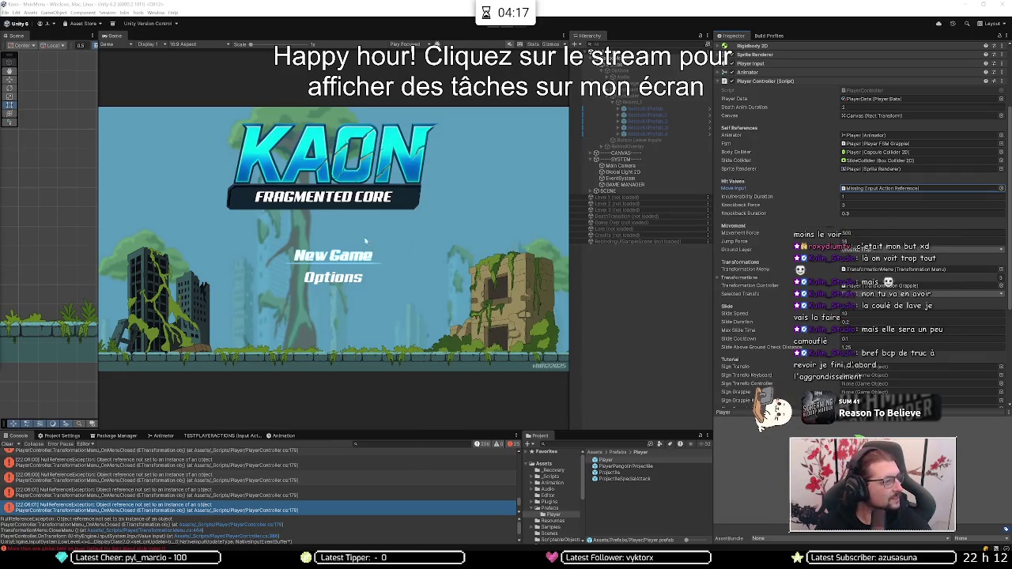
key("alt+Tab")
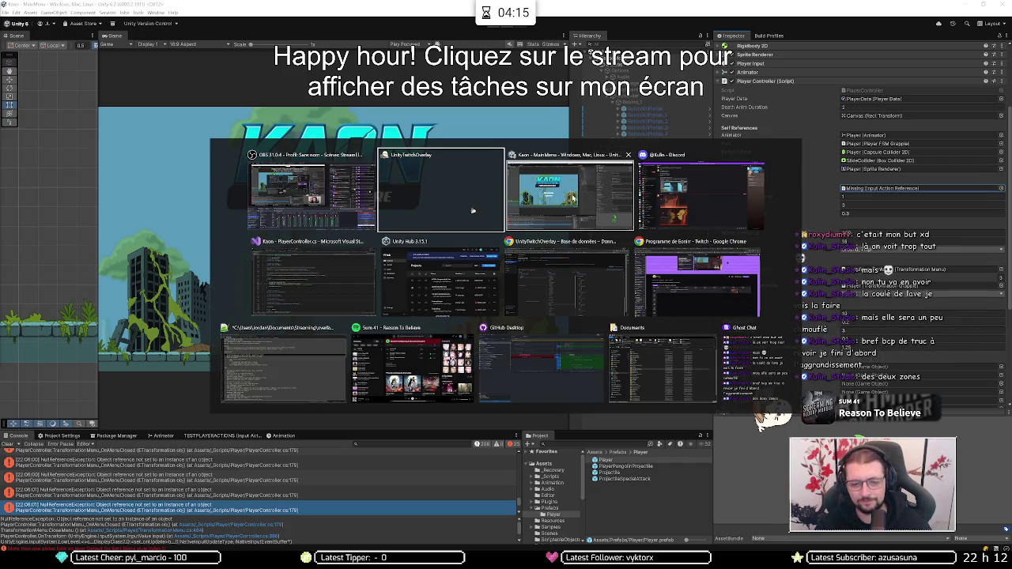
left_click(332, 274)
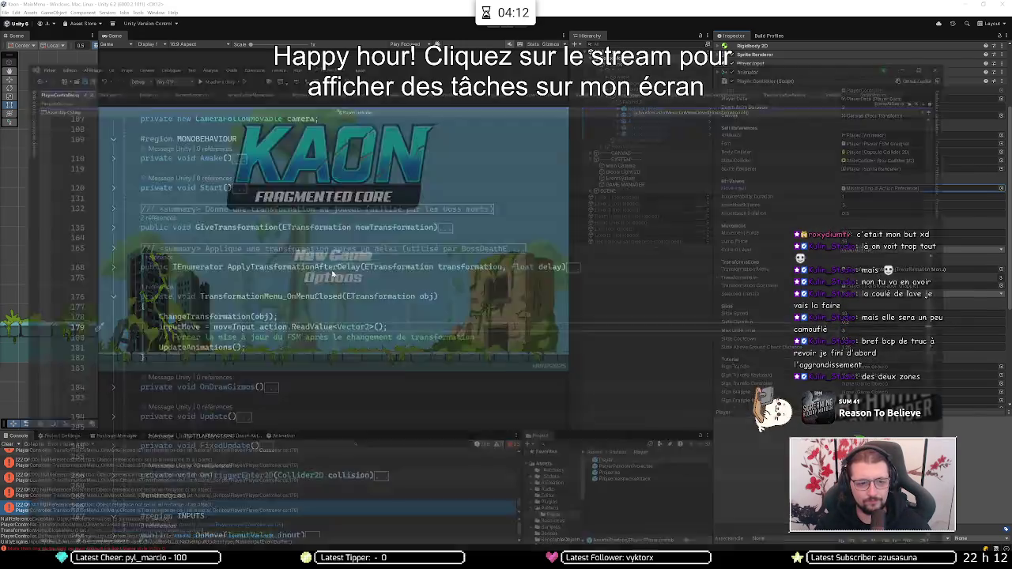
double_click(167, 291)
left_click(230, 291, "ctrl")
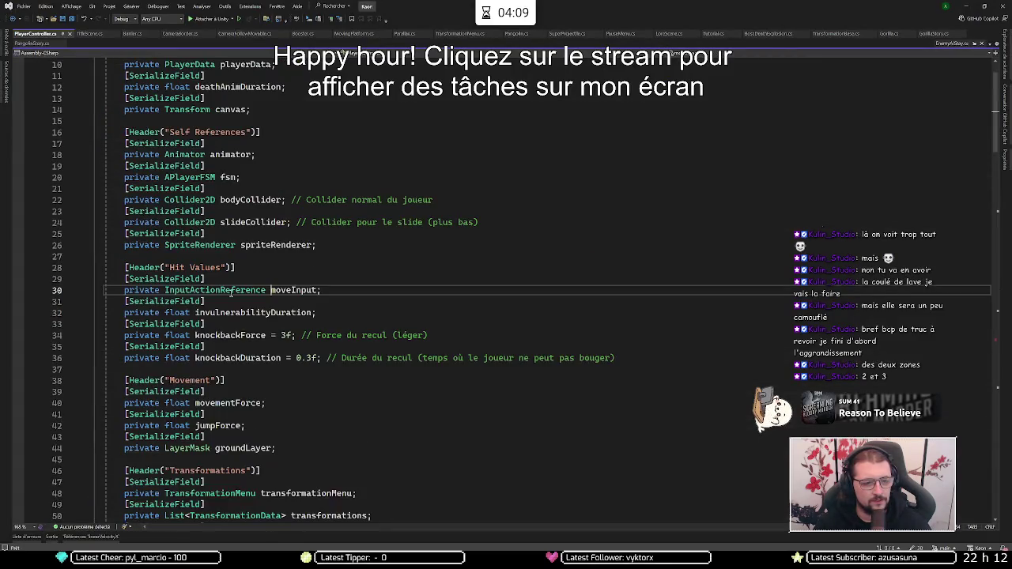
mouse_move(236, 290)
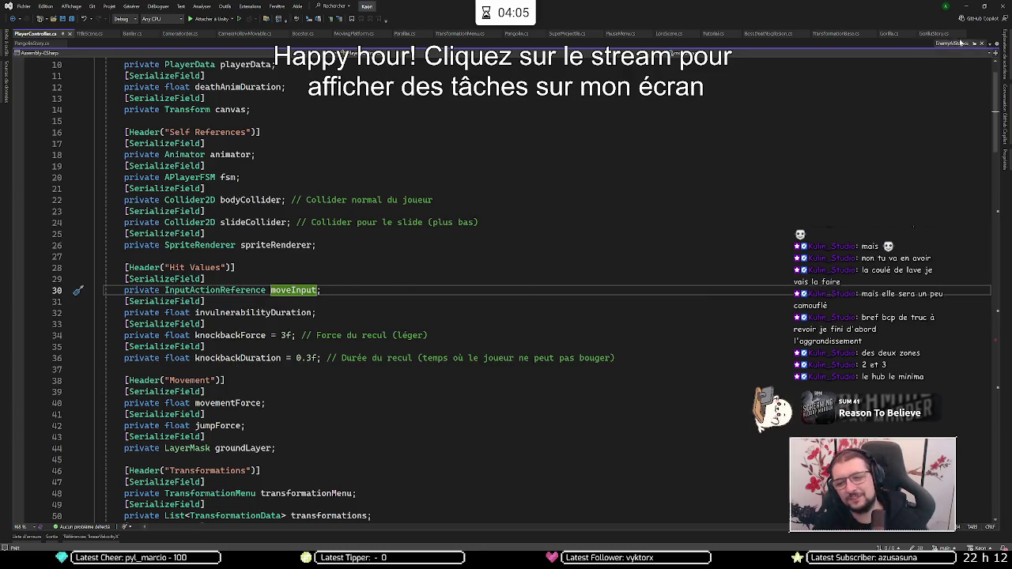
left_click(965, 6)
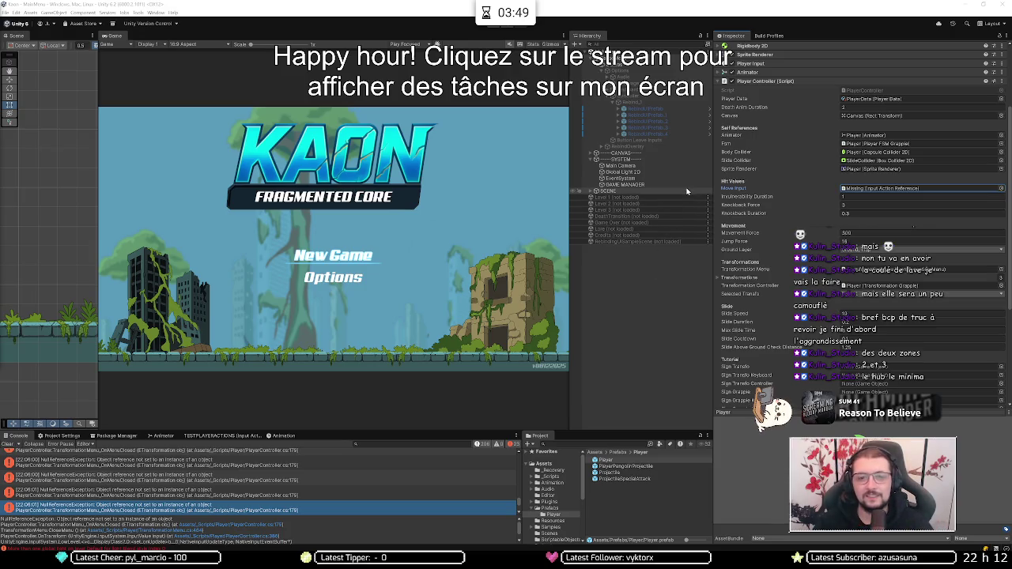
Step: Assign the Player/Move input action to Move Input via a 'move' search, then deselect
left_click(1002, 189)
type("move")
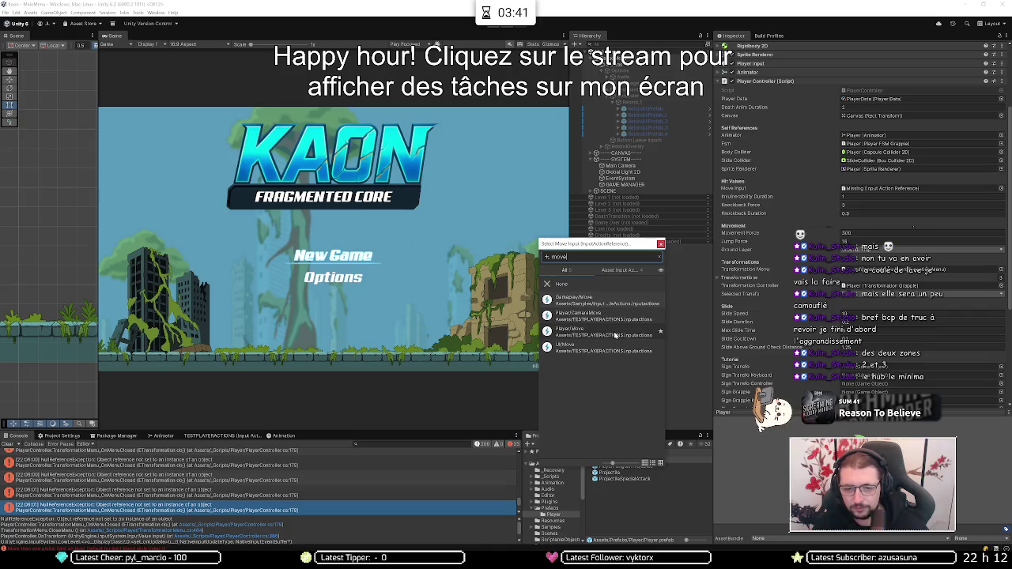
double_click(616, 336)
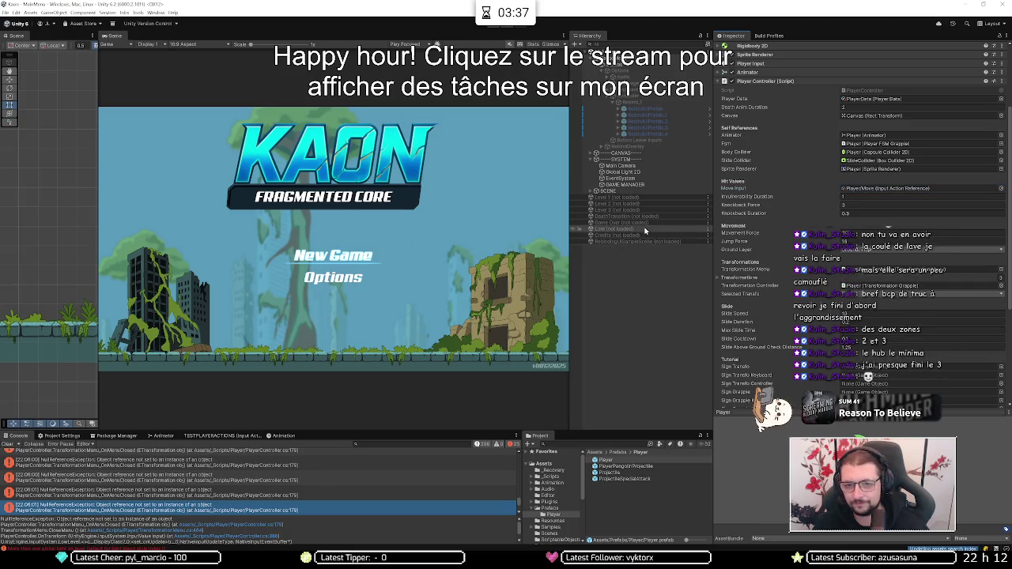
left_click(643, 297)
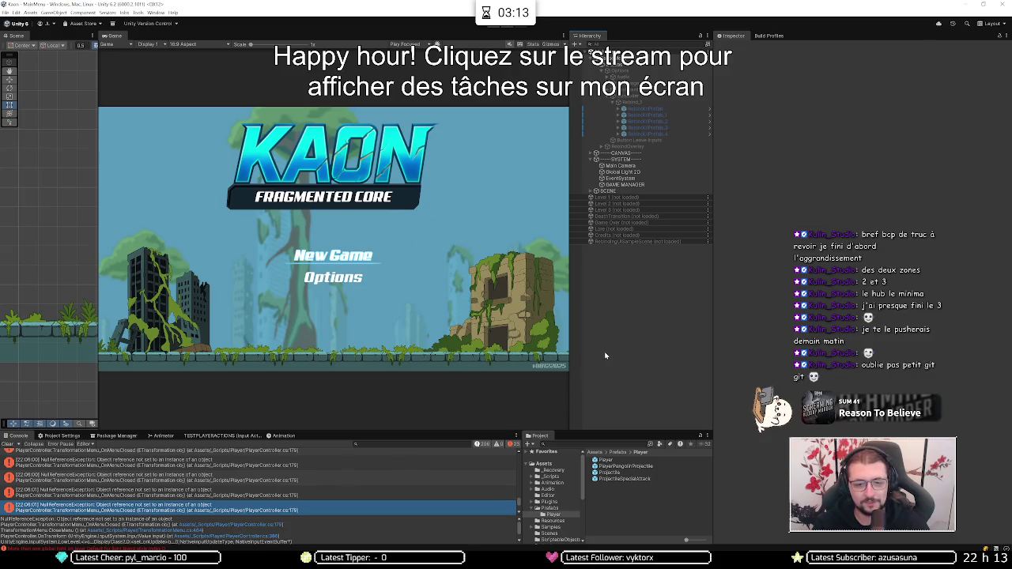
Step: Clear the console, start Play mode, and run the character right with a few jumps
left_click(7, 444)
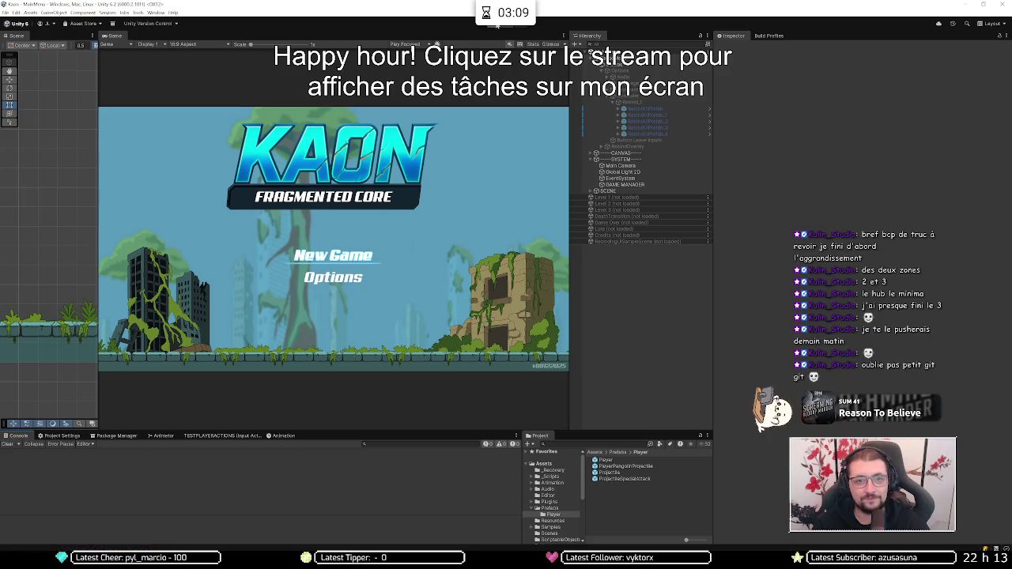
left_click(496, 25)
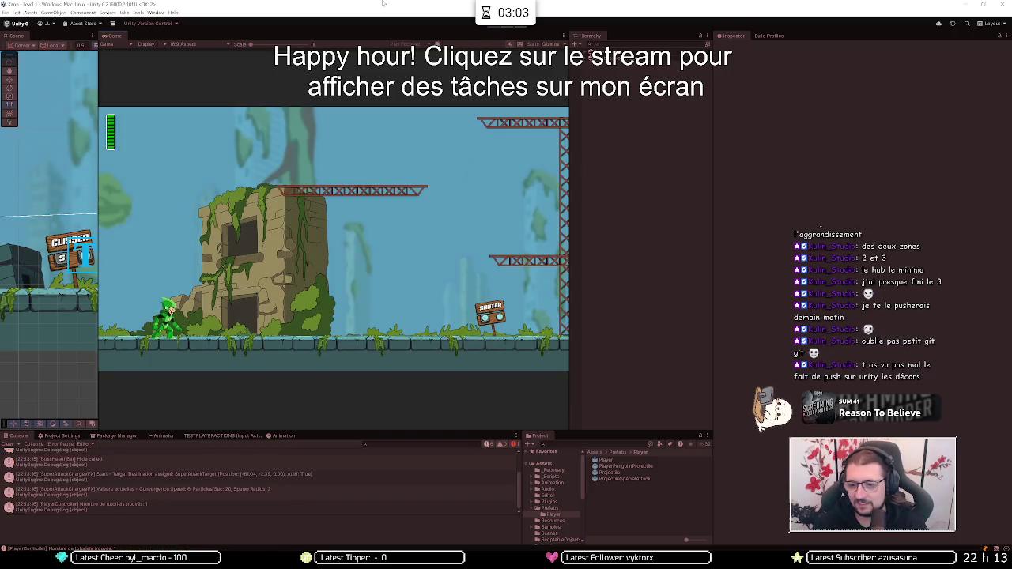
key("d")
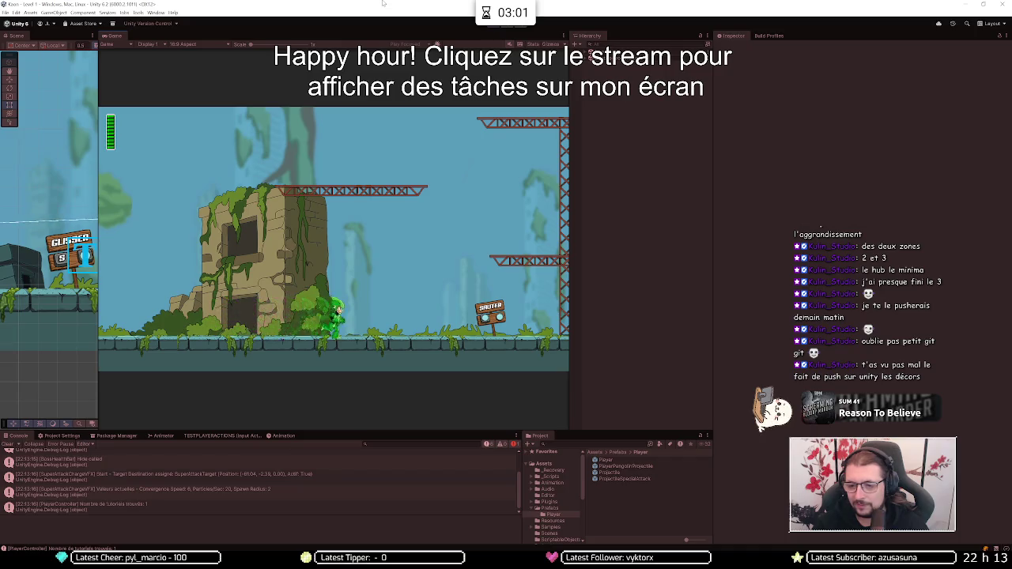
key("space")
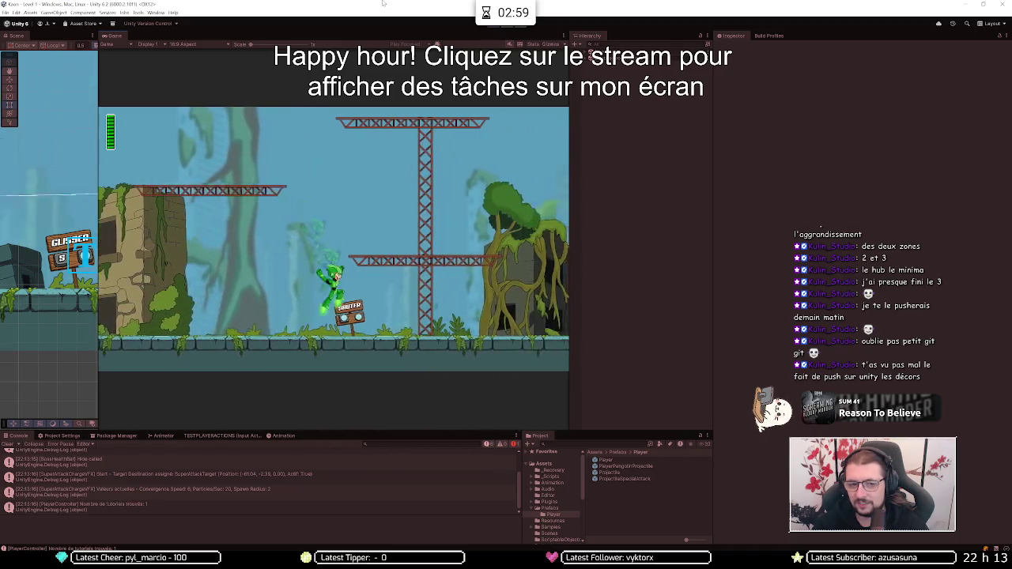
key("d")
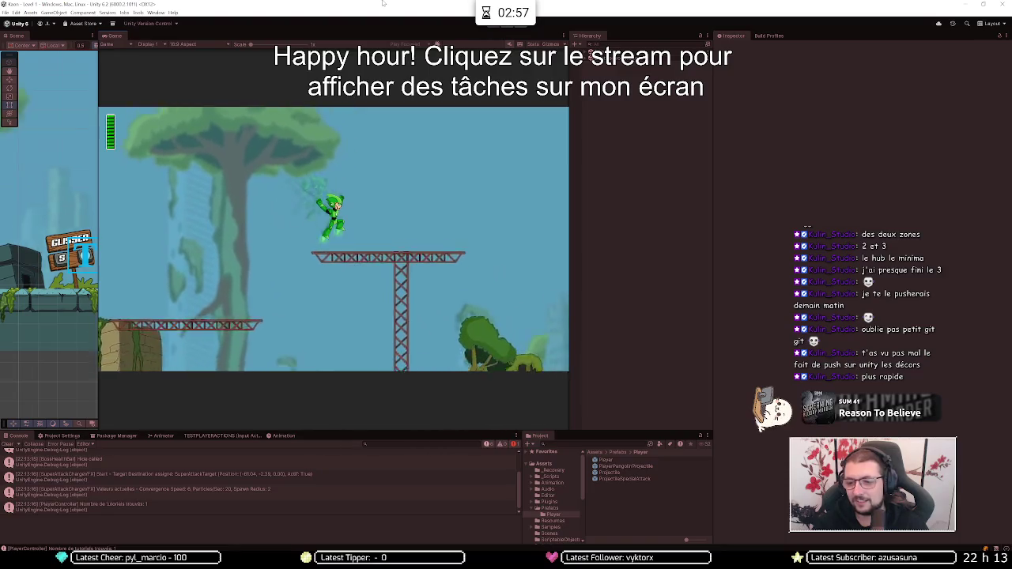
key("d")
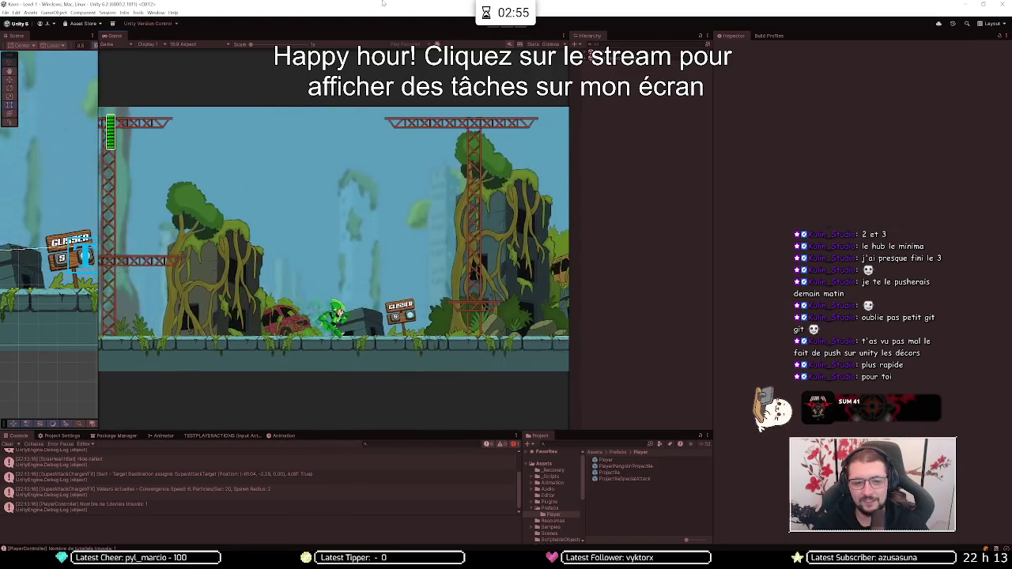
key("d")
key("space")
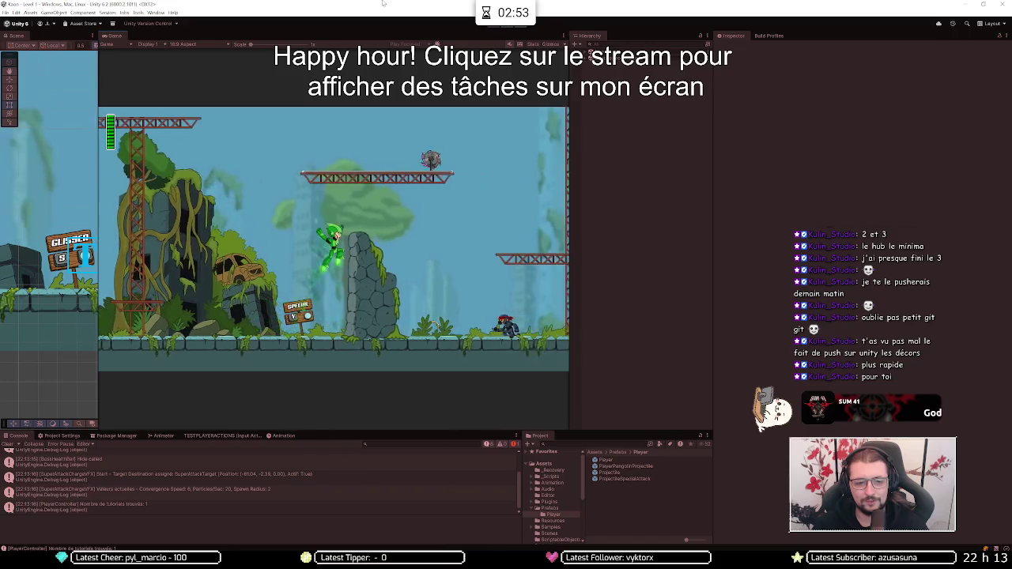
Step: Keep running right and jumping through the level up onto the girder platform
key("d")
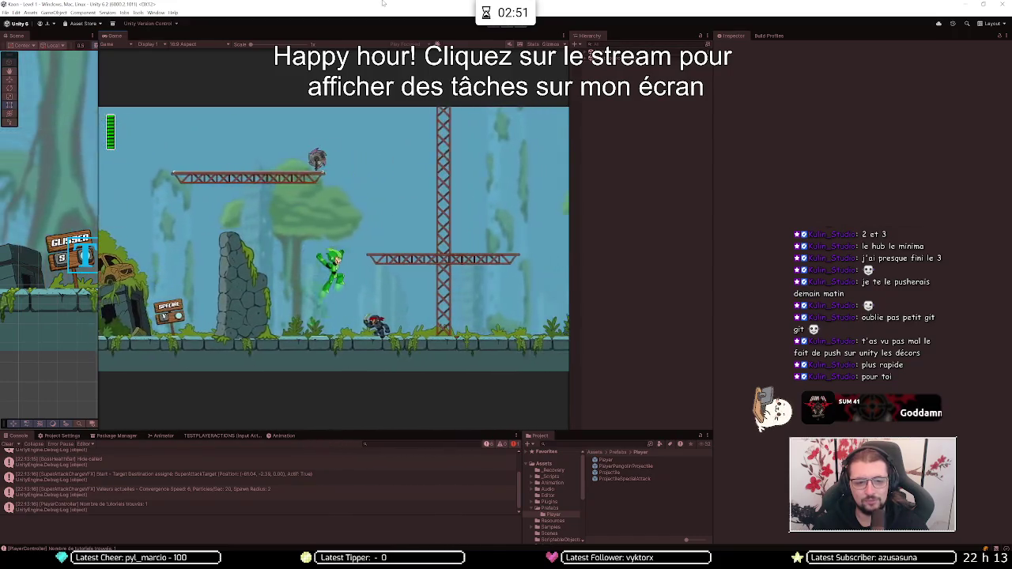
key("d")
key("space")
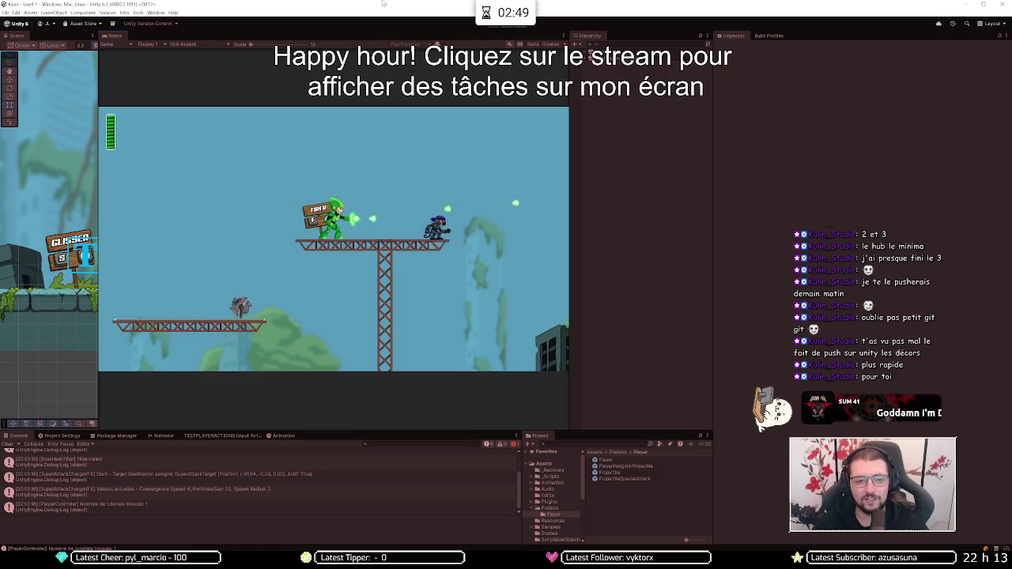
key("d")
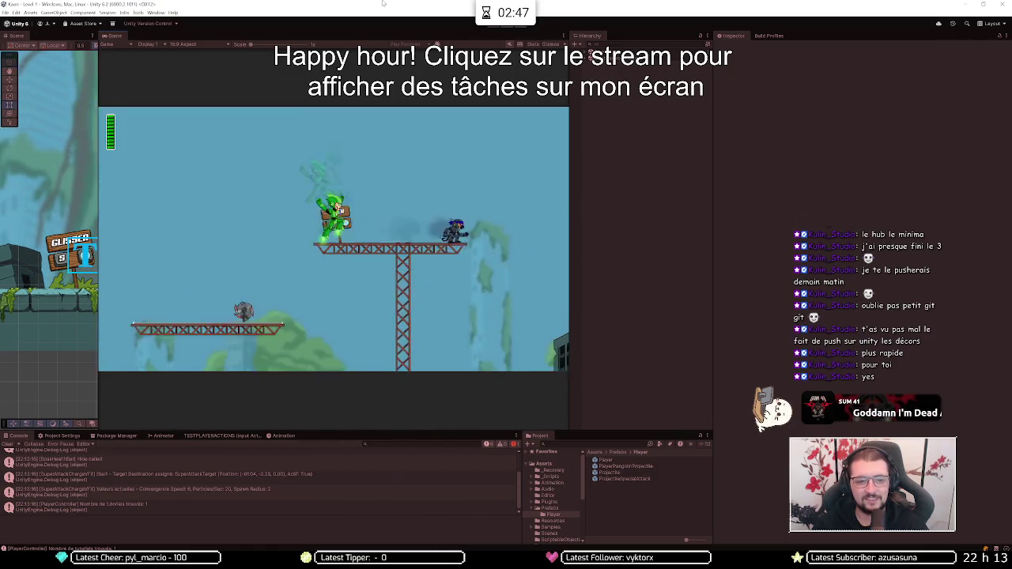
key("d")
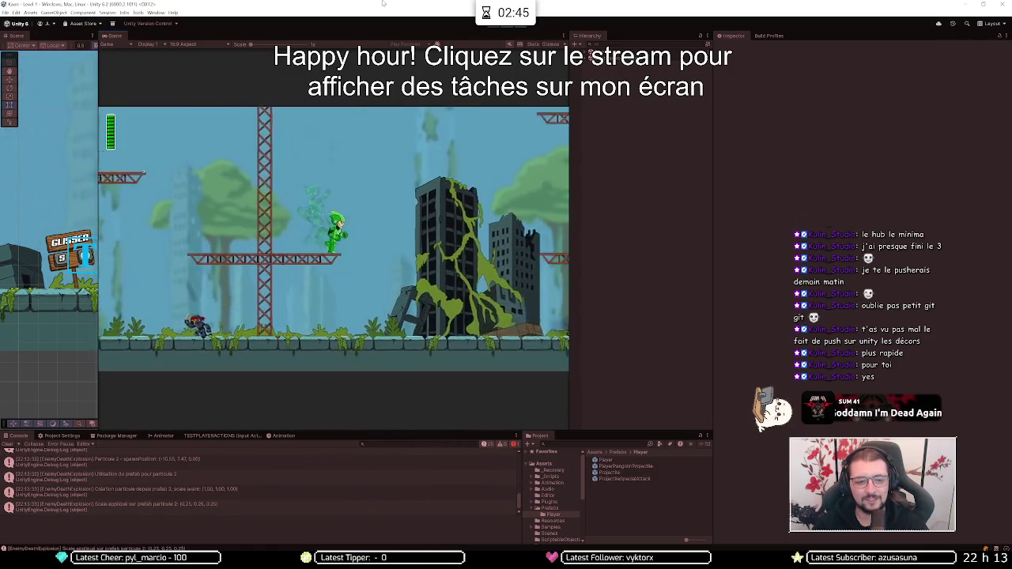
key("d")
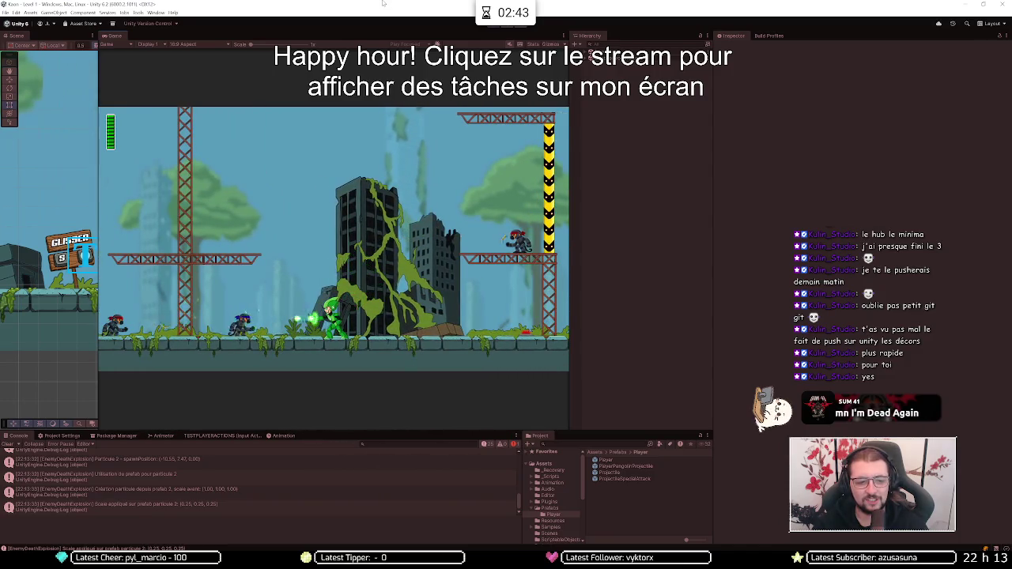
key("d")
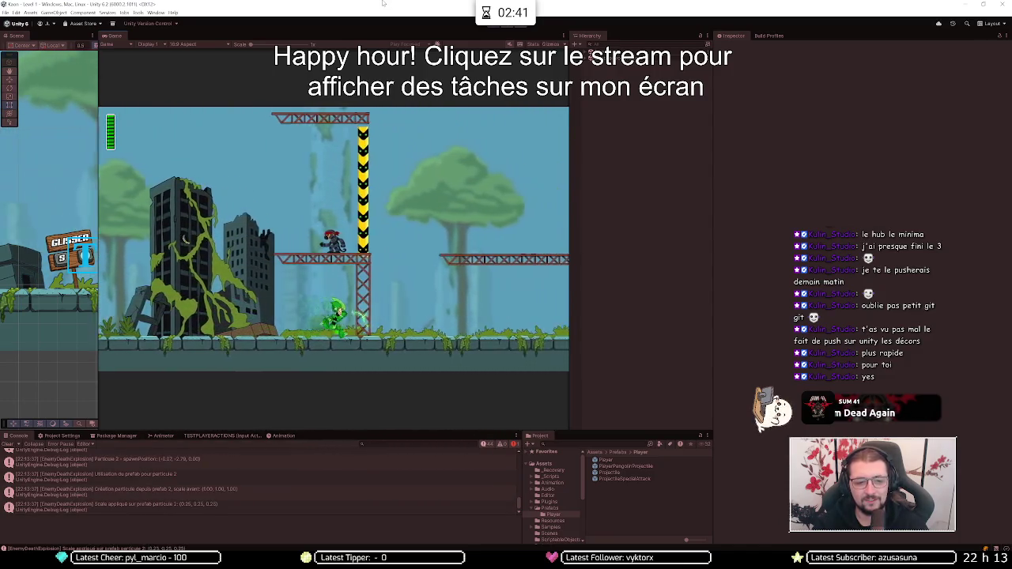
key("space")
key("space")
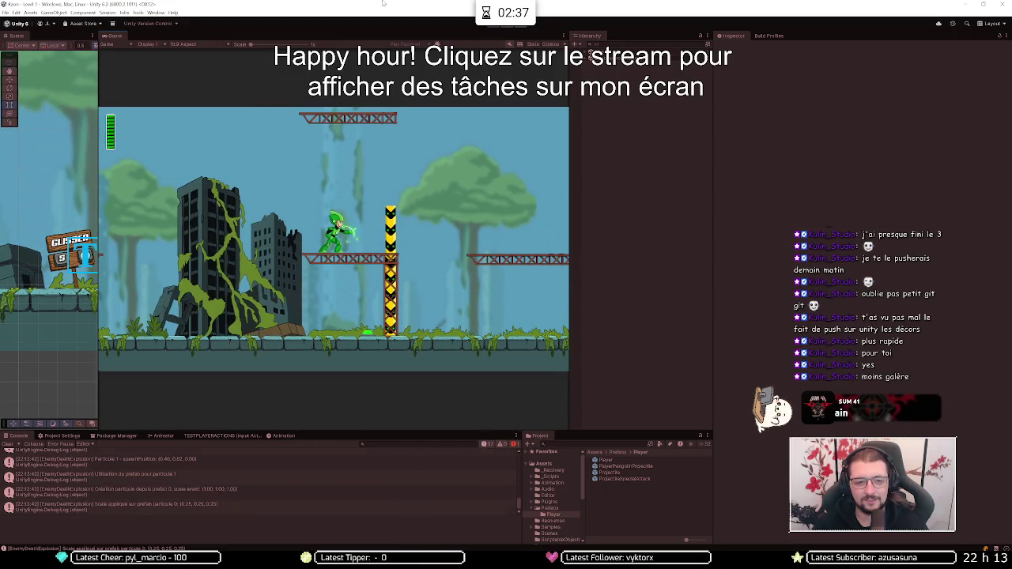
key("space")
key("d")
key("d")
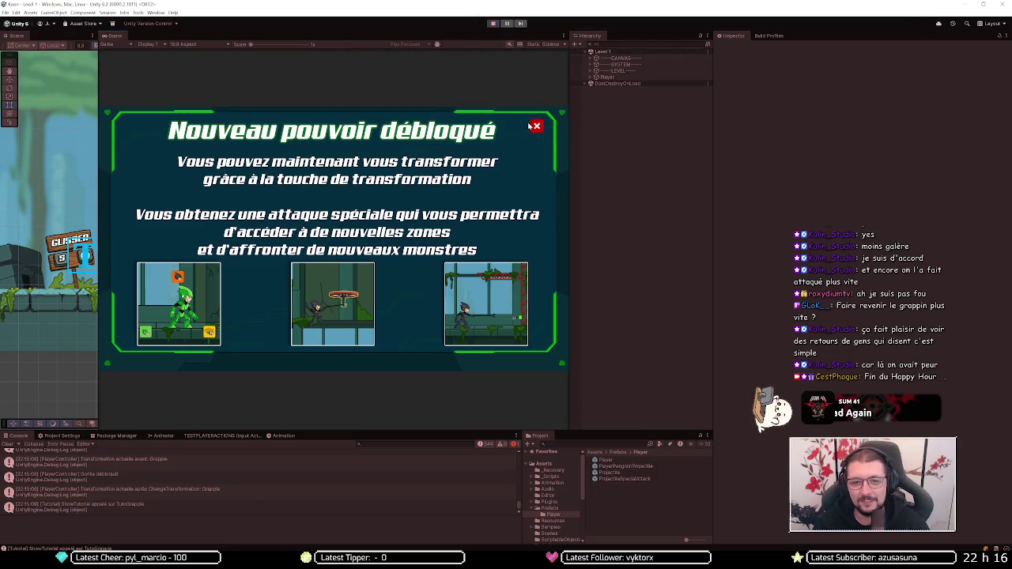
Step: Select CANVAS > TutoGrapple > Button, toggle it inactive and active again, and expand its Button component
left_click(590, 59)
left_click(597, 83)
left_click(621, 90)
left_click(734, 47)
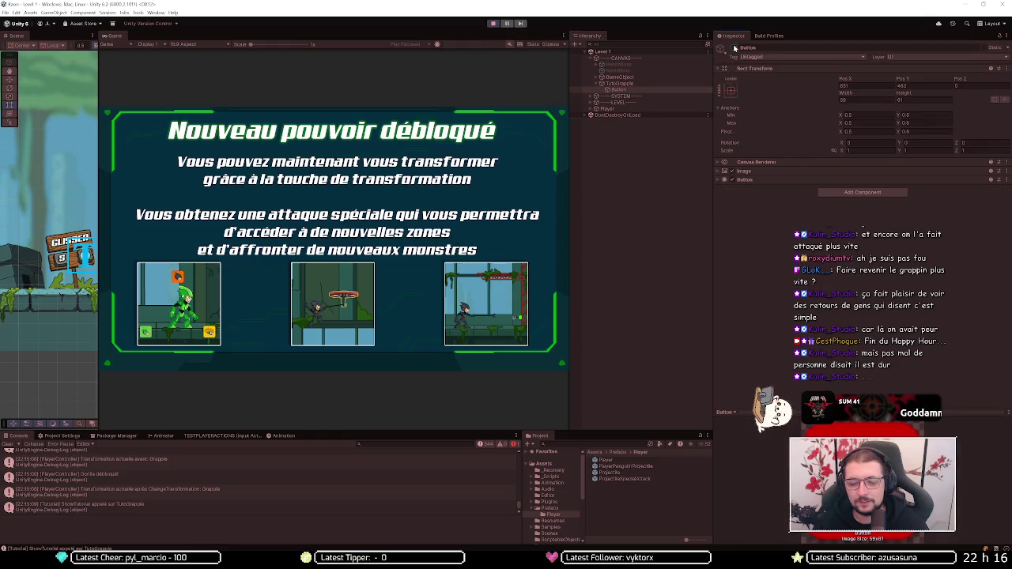
left_click(733, 47)
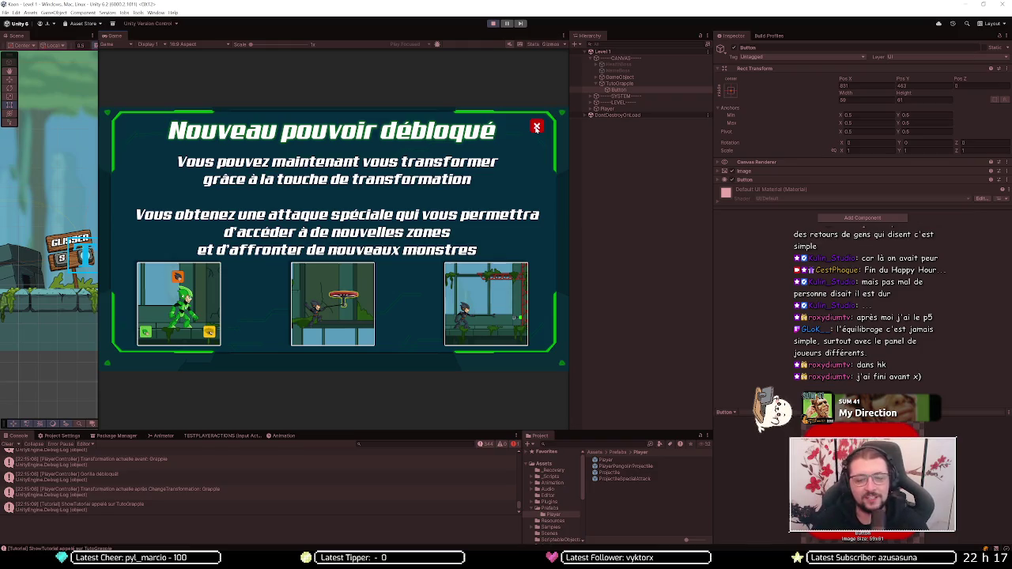
left_click(751, 180)
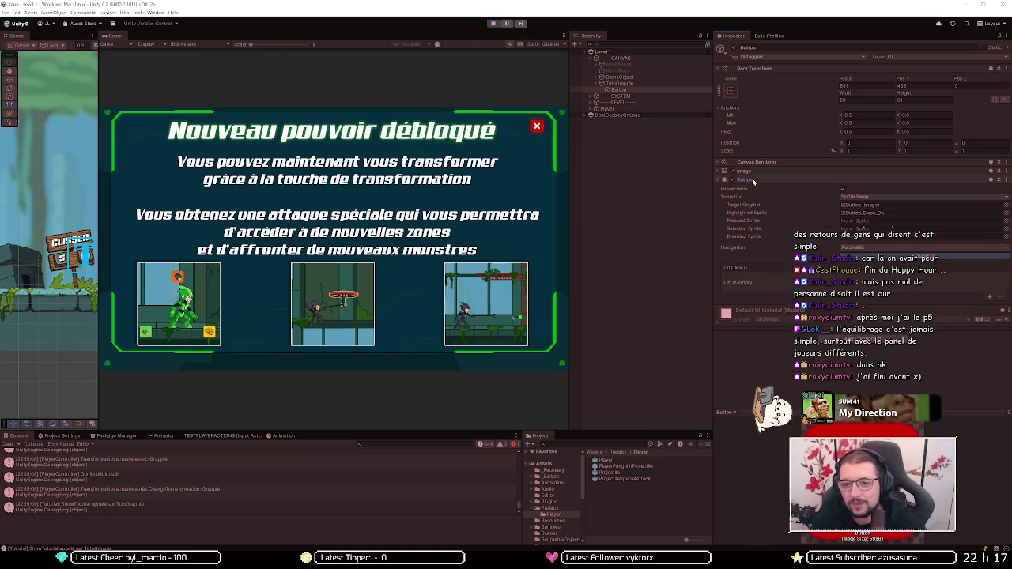
Step: Widen the Inspector slightly and stop Play mode to return to the MainMenu scene
left_click_drag(715, 262, 627, 259)
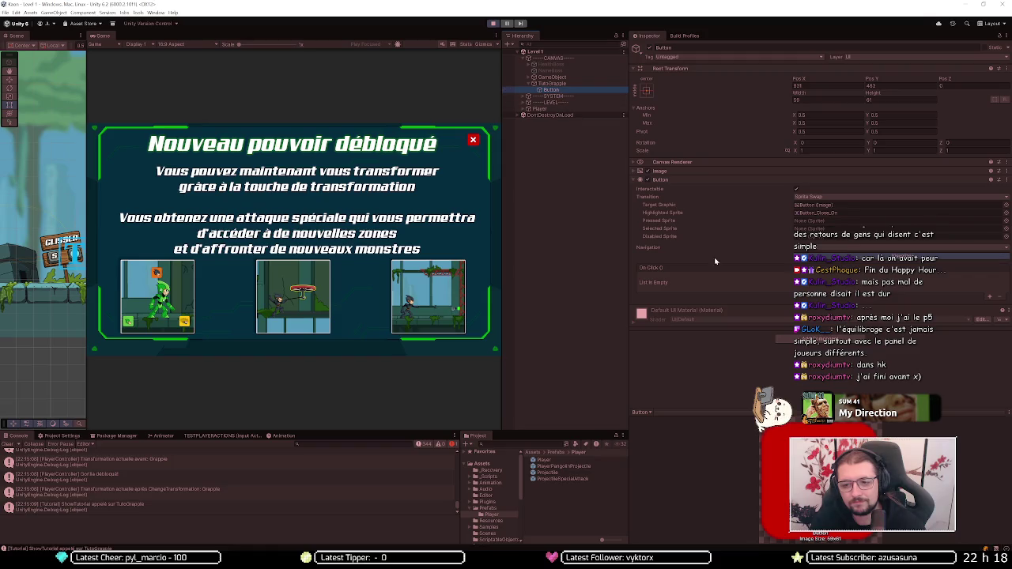
left_click(491, 24)
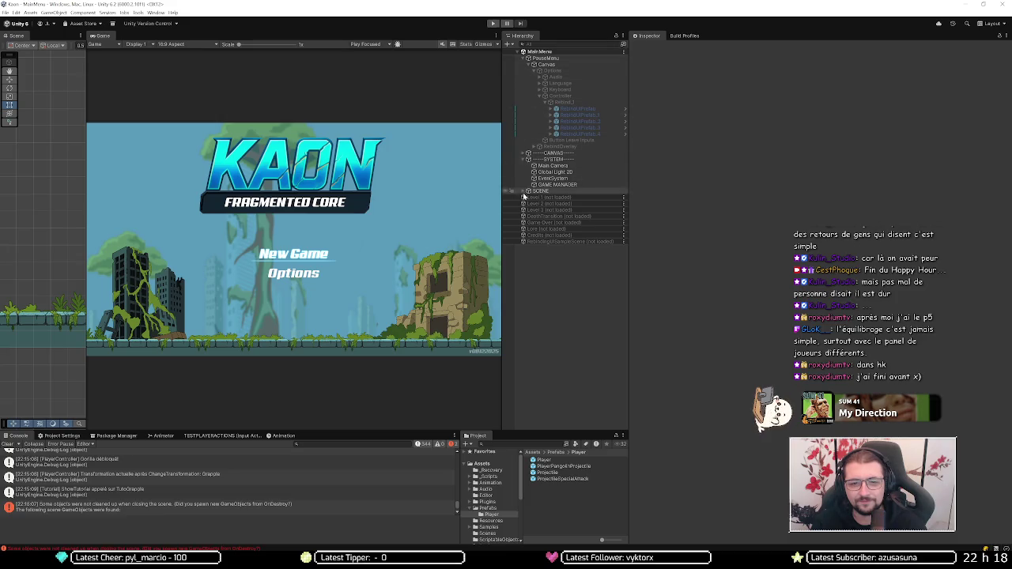
Step: Load the Level 1 scene additively alongside MainMenu from the Hierarchy
double_click(525, 197)
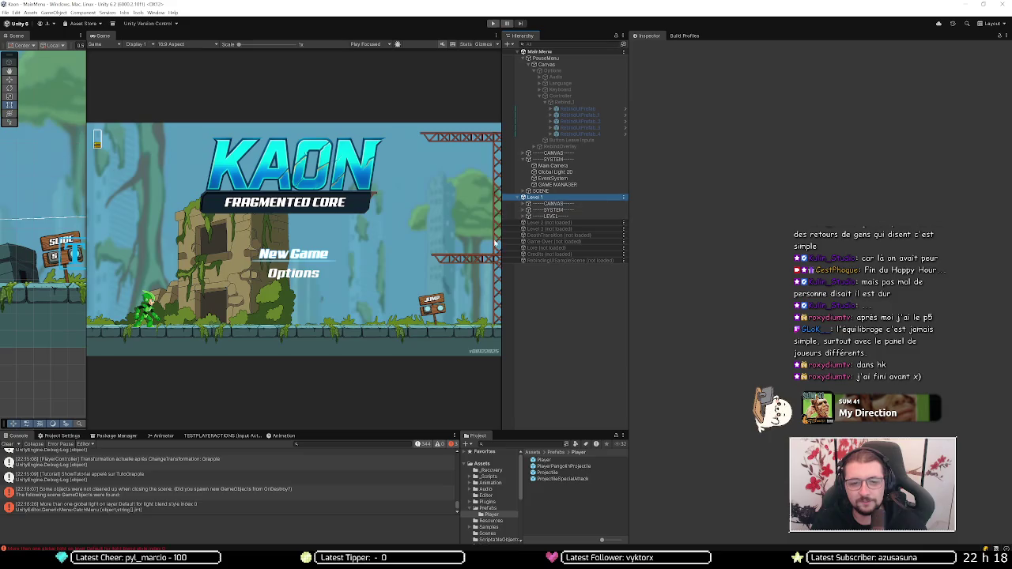
Step: Expand LEVEL, select Gorilla Story, and collapse its Obstacles array in the Inspector
left_click(528, 216)
left_click(552, 222)
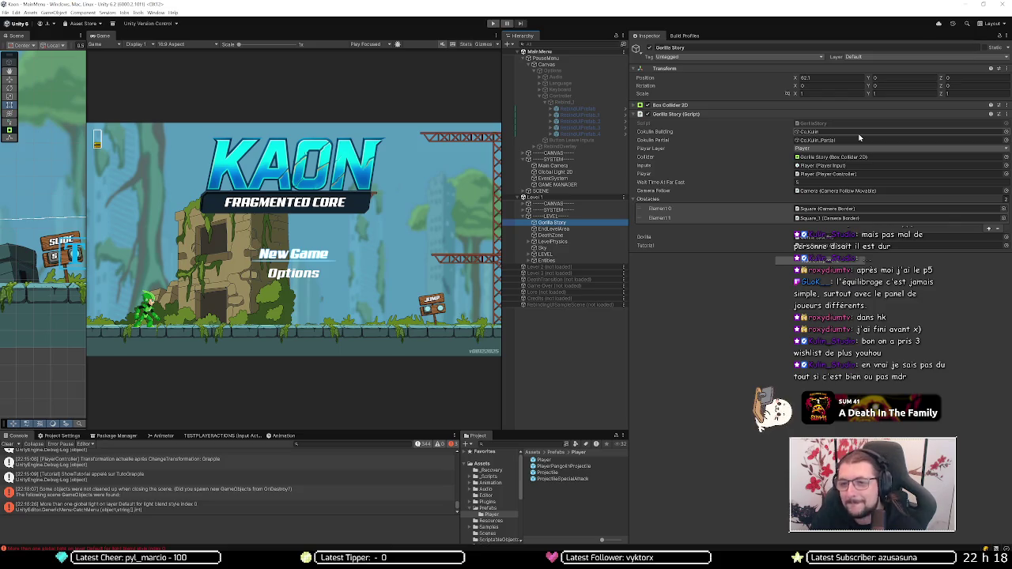
left_click(696, 199)
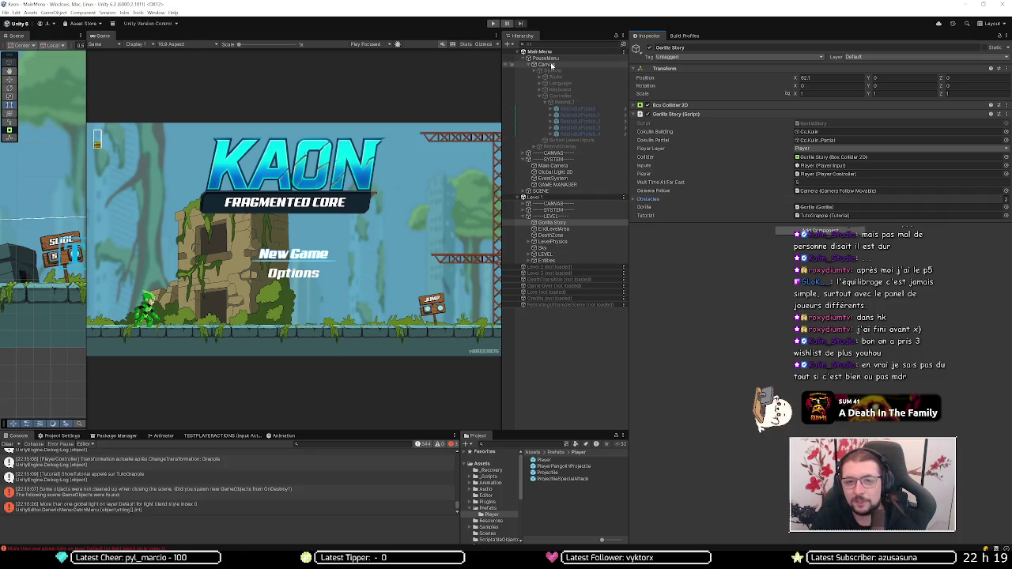
Step: Select TutoGrapple under Level 1's CANVAS and open its Tutorial script in Visual Studio
left_click(528, 203)
left_click(541, 223)
left_click(530, 229)
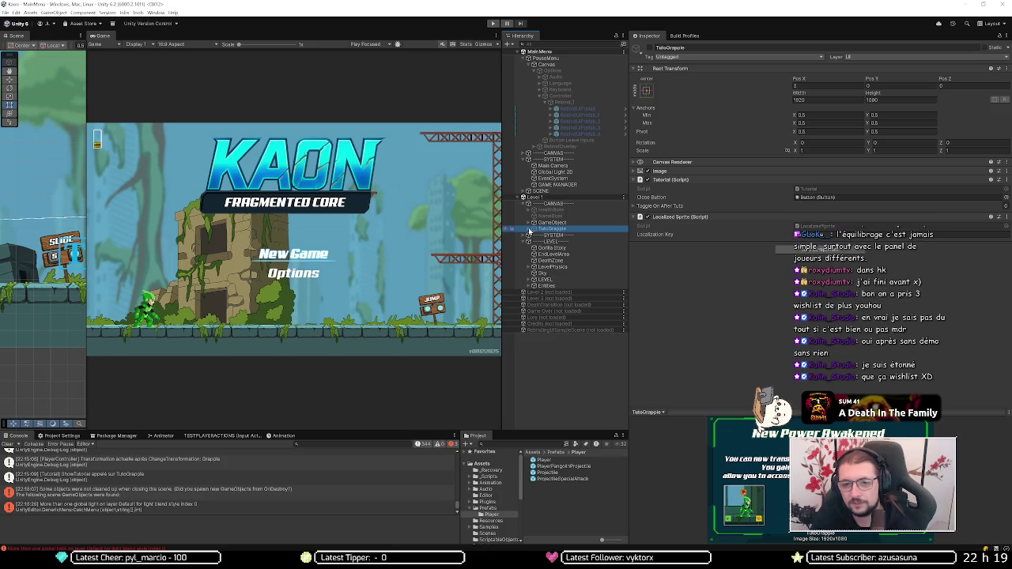
left_click(813, 190)
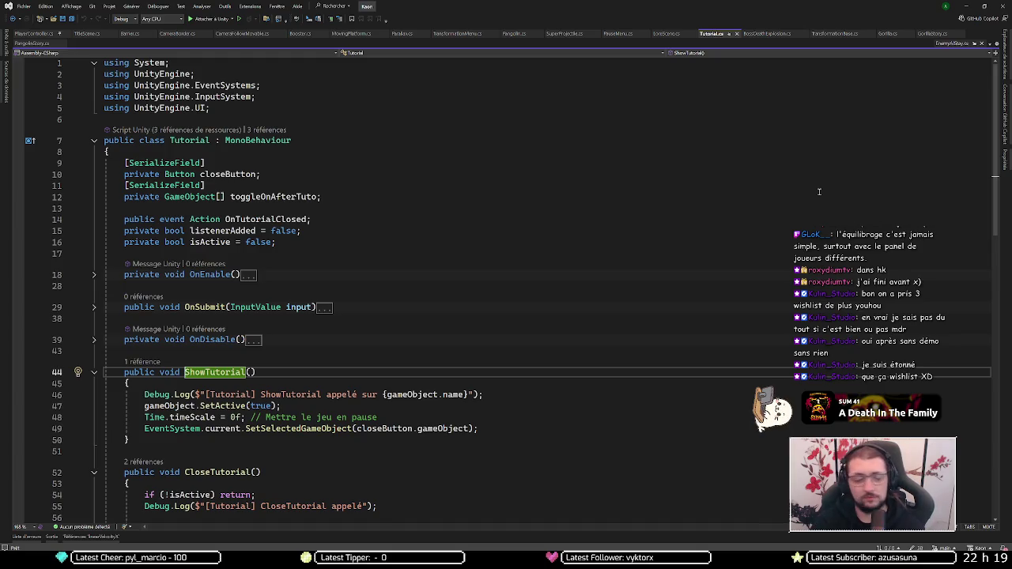
mouse_move(467, 394)
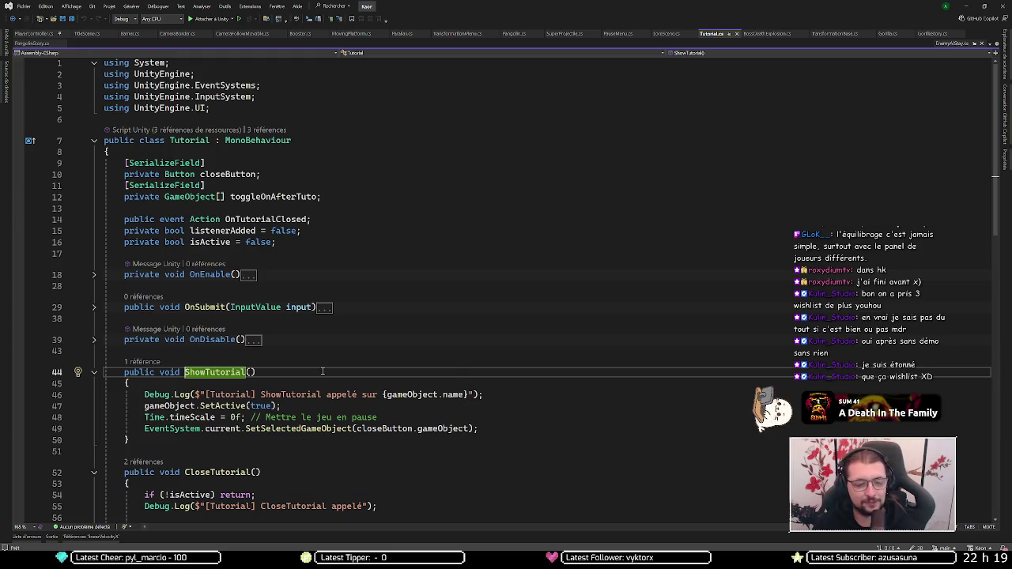
scroll(290, 334, "down", 1)
scroll(289, 335, "down", 4)
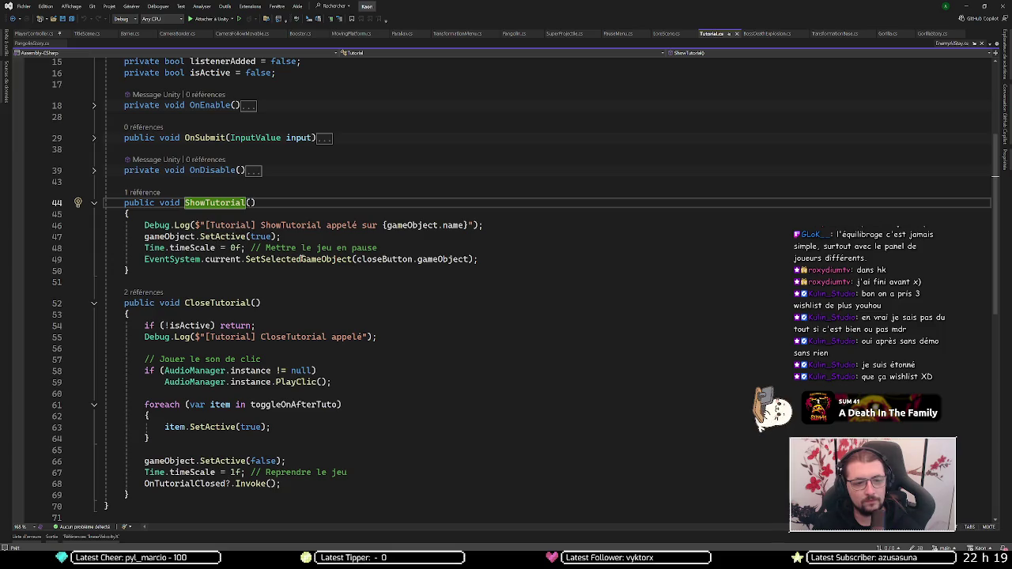
mouse_move(299, 259)
left_click_drag(241, 259, 144, 259)
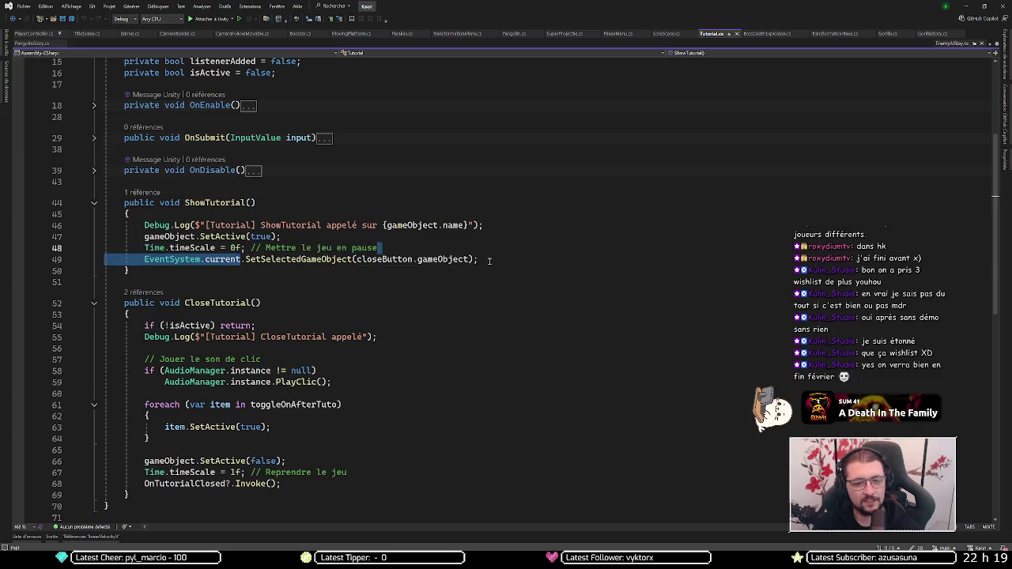
left_click(488, 259)
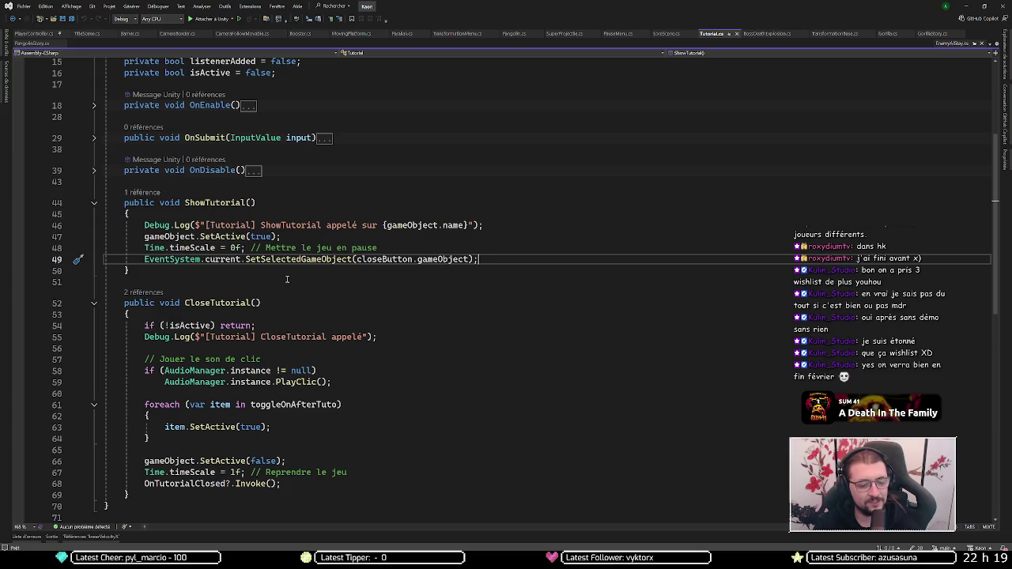
Step: Check CloseTutorial's references, jumping to its use in OnEnable
left_click(155, 292)
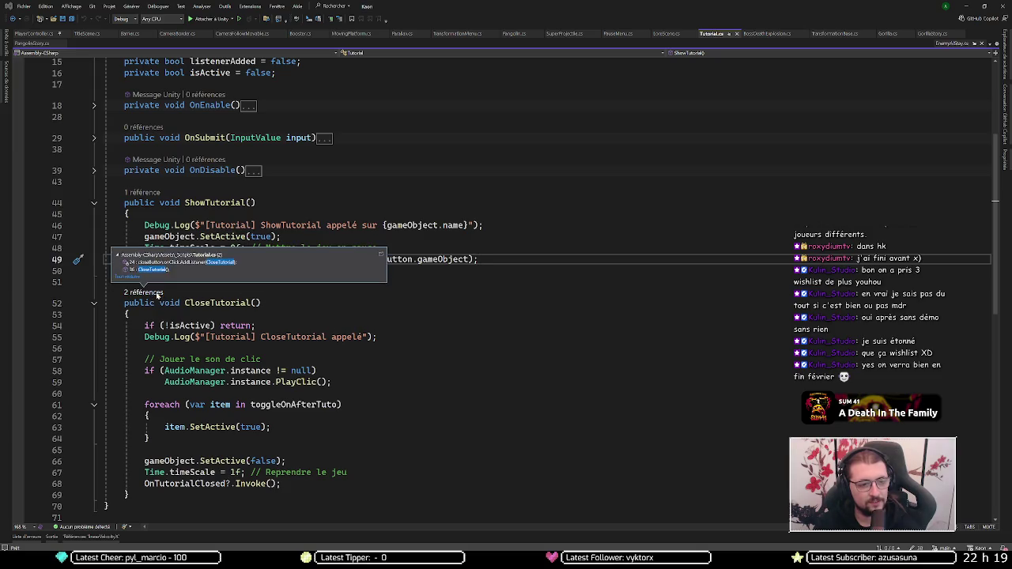
left_click(201, 264)
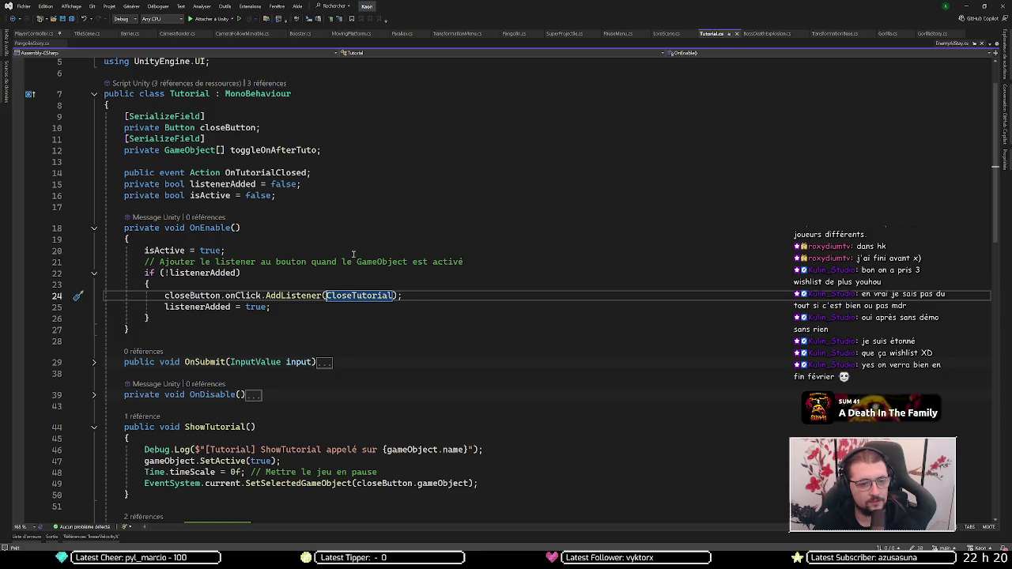
scroll(399, 271, "down", 7)
scroll(399, 272, "up", 7)
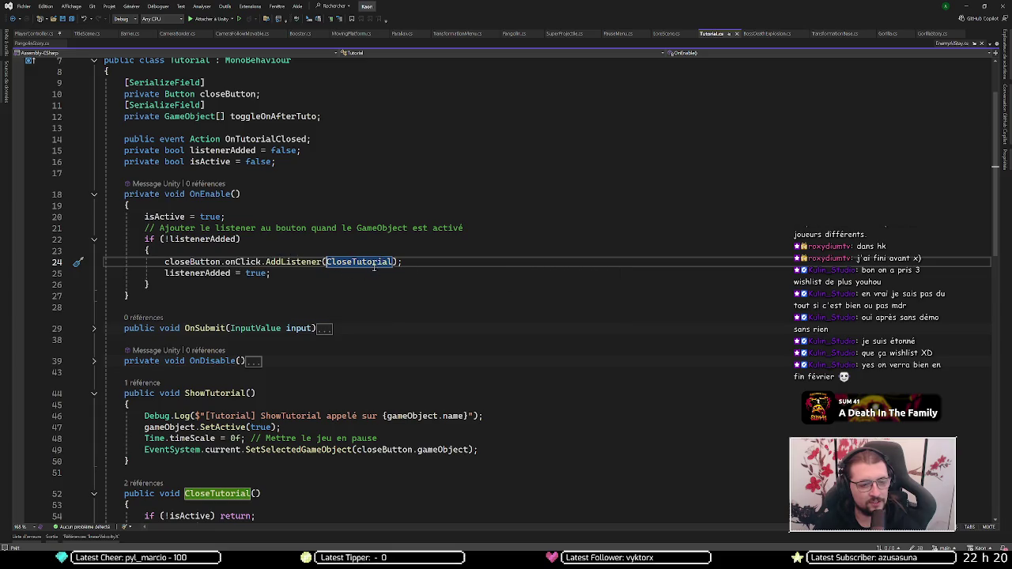
scroll(376, 269, "down", 3)
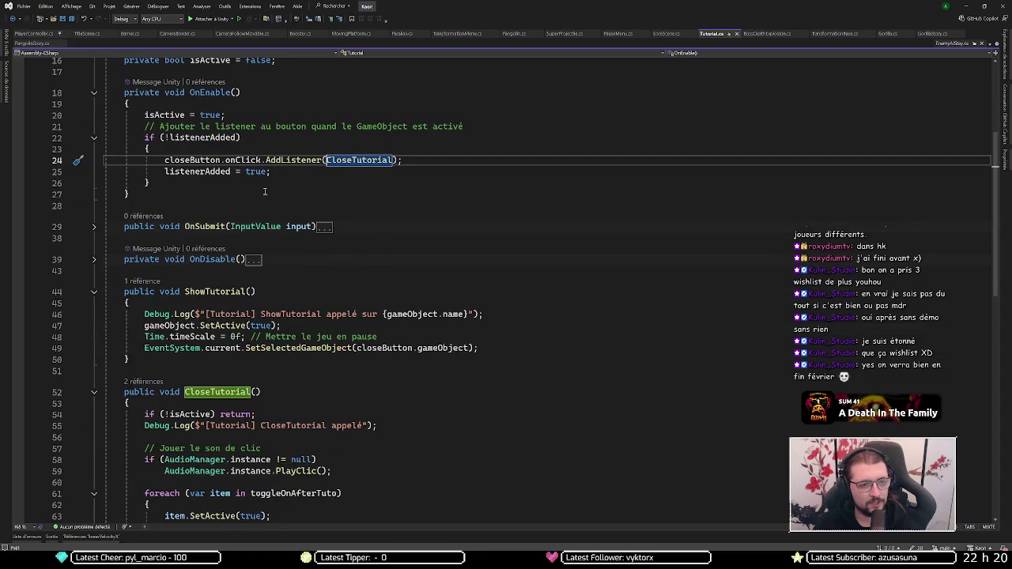
Step: Set a breakpoint on line 54's 'if (!isActive) return;' in CloseTutorial
left_click(209, 172)
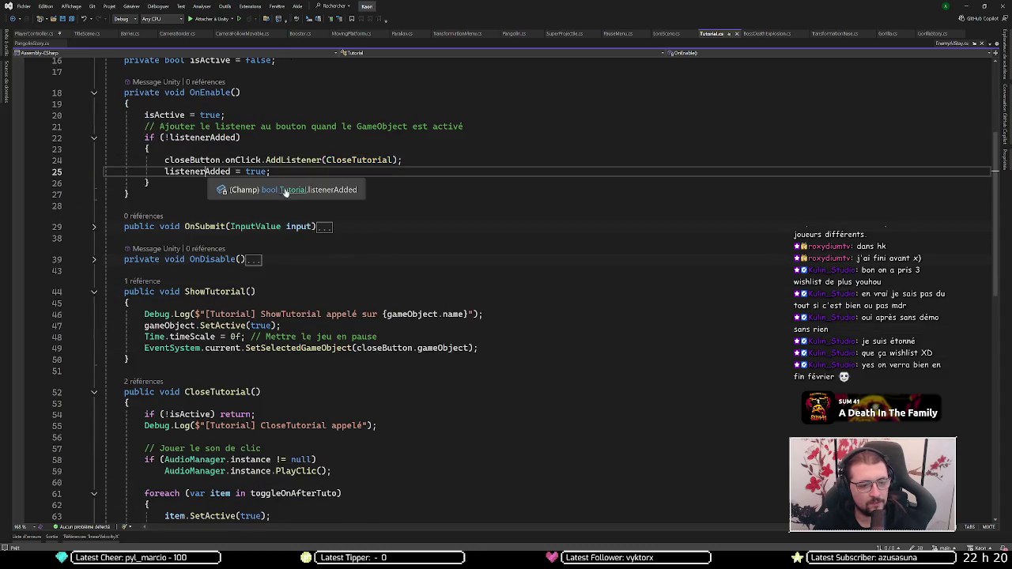
scroll(345, 205, "down", 6)
scroll(346, 205, "up", 10)
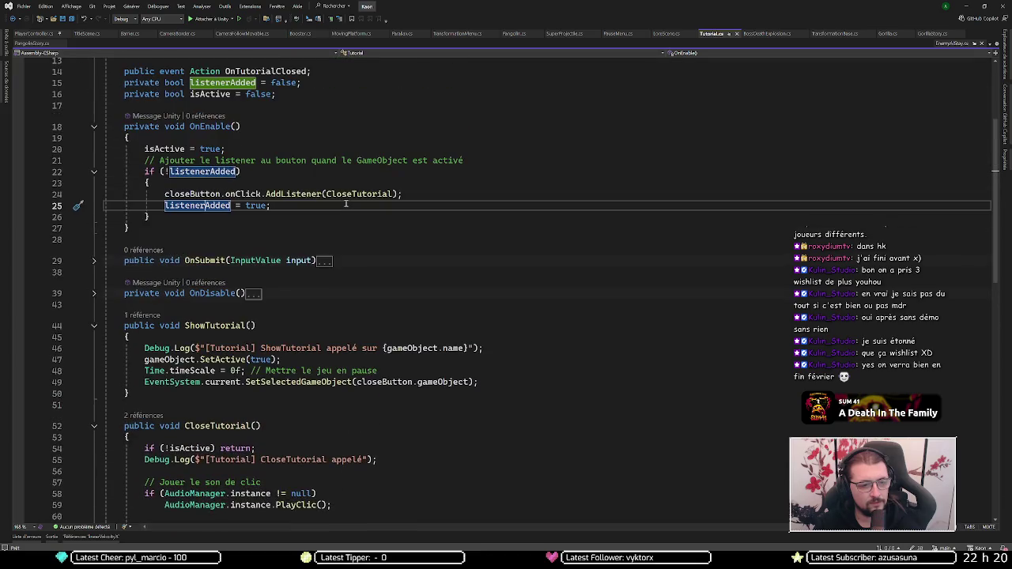
scroll(345, 205, "up", 3)
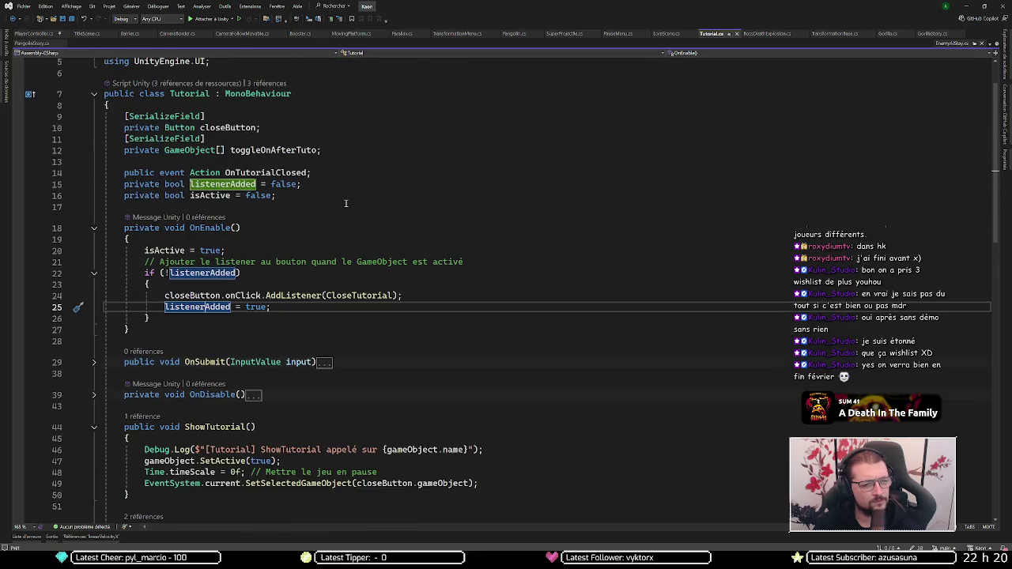
scroll(346, 203, "down", 2)
scroll(345, 204, "down", 8)
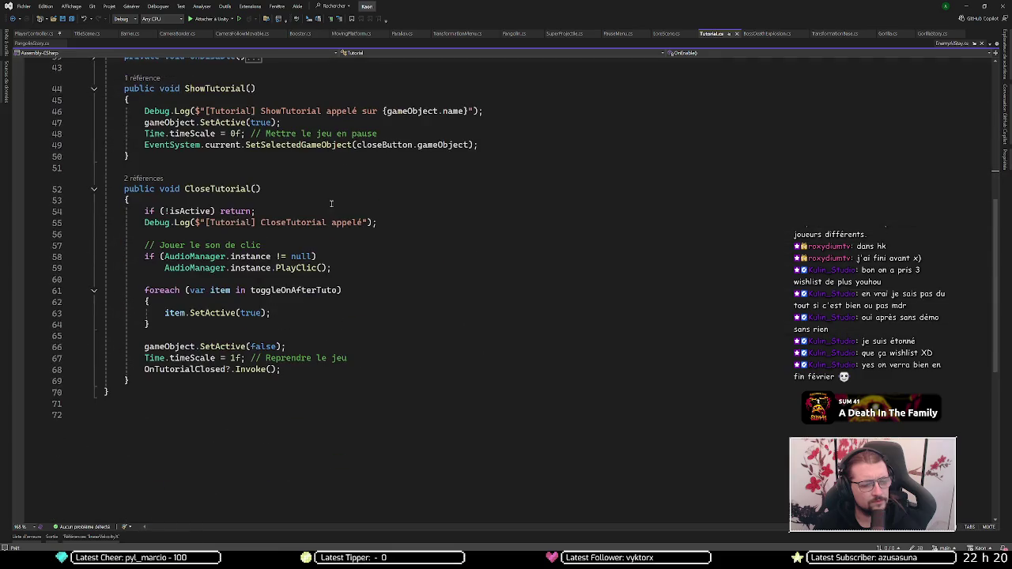
left_click(209, 189)
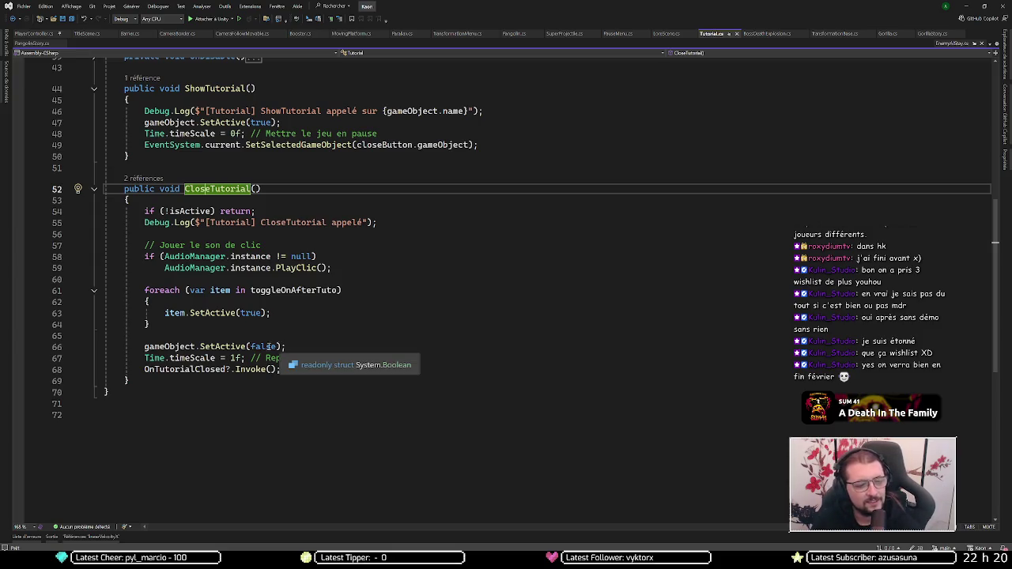
left_click(19, 212)
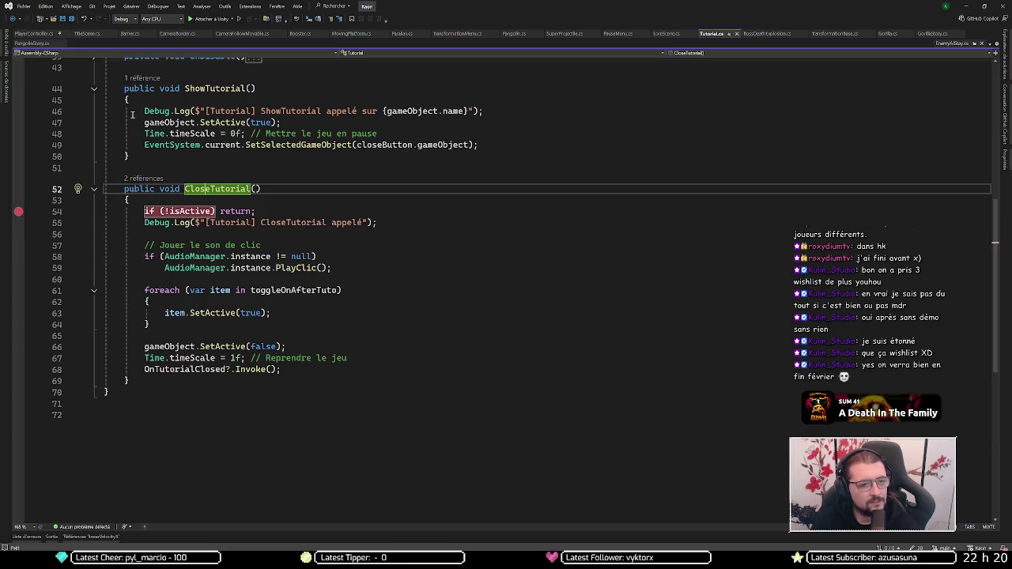
Step: Attach the Visual Studio debugger to the Unity editor
left_click(198, 20)
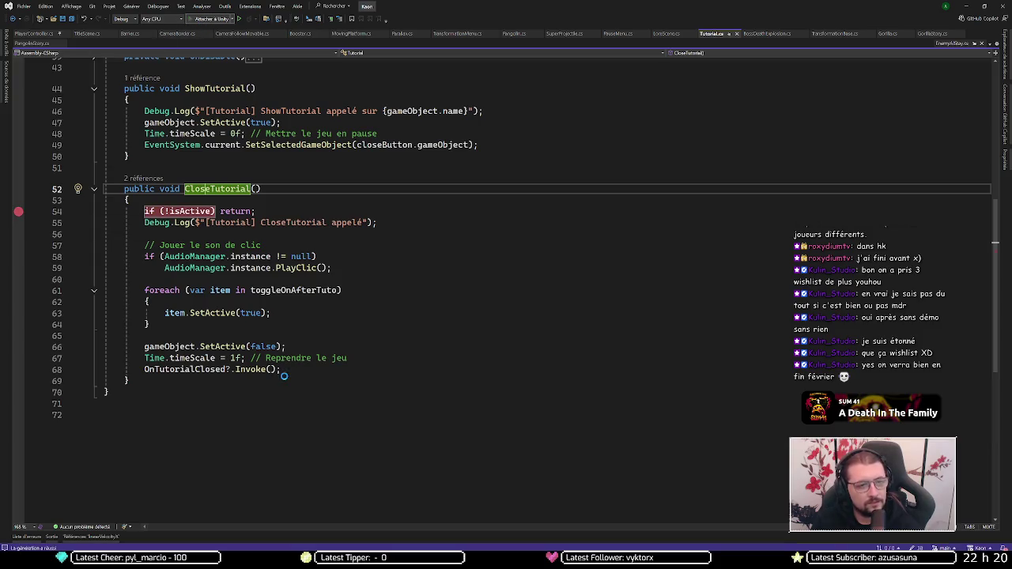
scroll(269, 332, "up", 8)
scroll(263, 310, "down", 4)
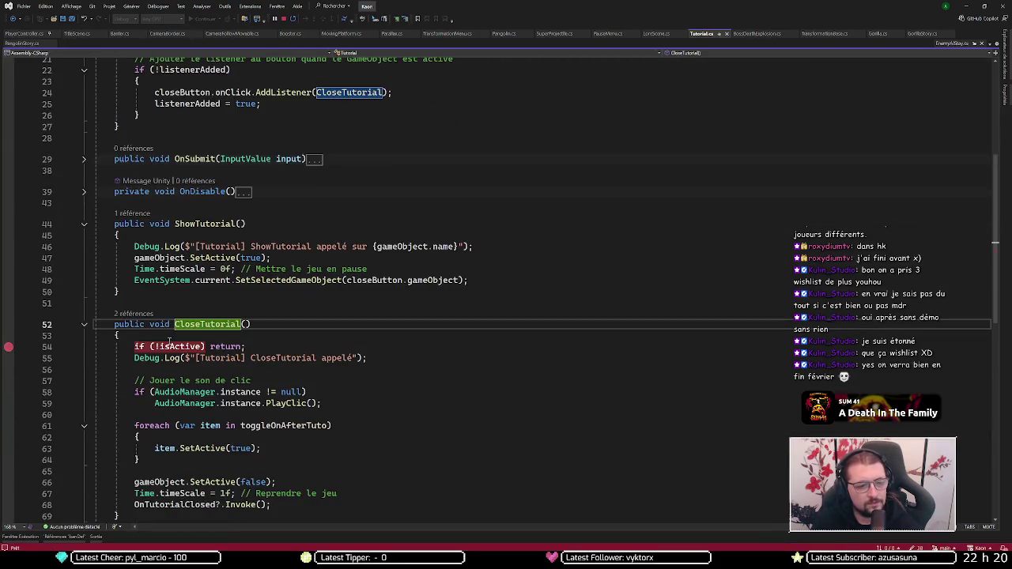
Step: Locate CloseTutorial's call inside OnSubmit, then return to Unity
left_click(130, 314)
left_click(139, 291)
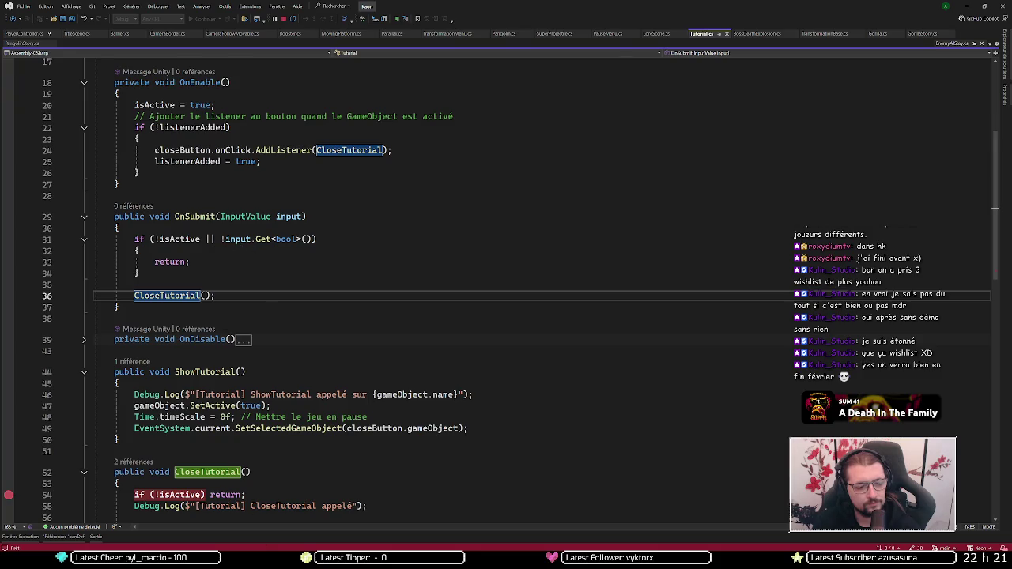
key("alt+Tab")
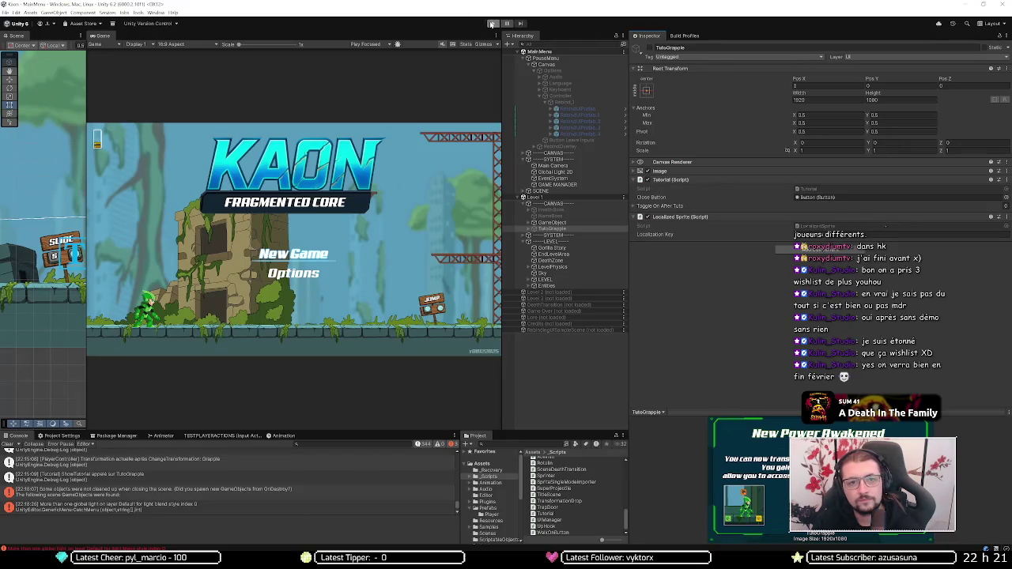
Step: Unload Level 1, enter Play mode, start 'Nouvelle Partie' and skip the lore cutscene
right_click(576, 199)
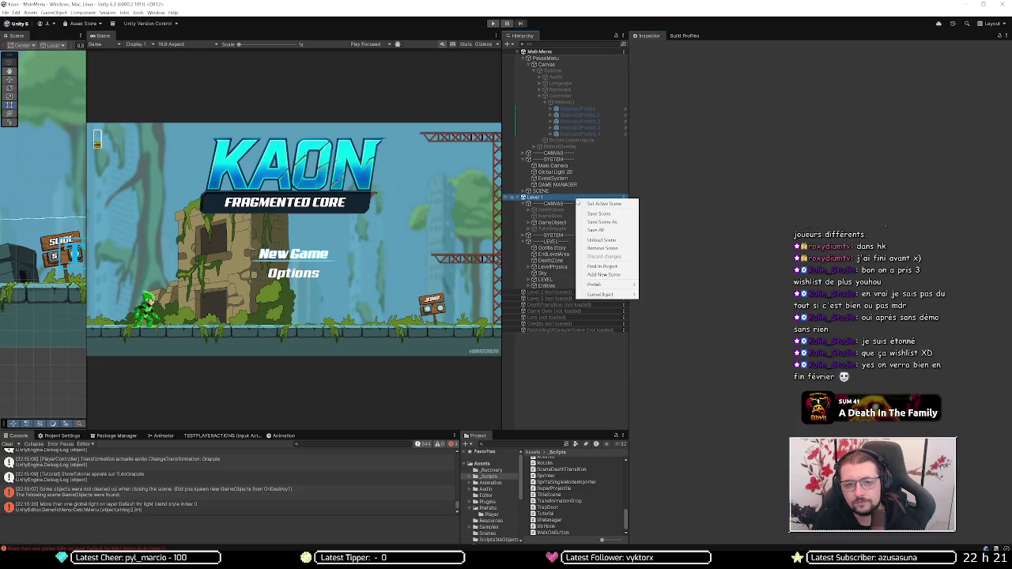
left_click(595, 241)
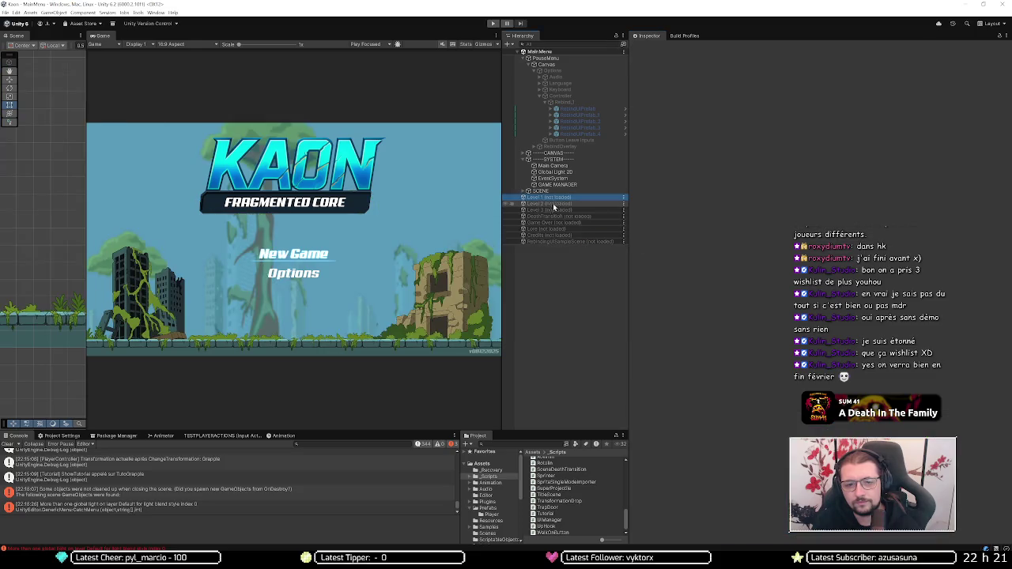
left_click(493, 26)
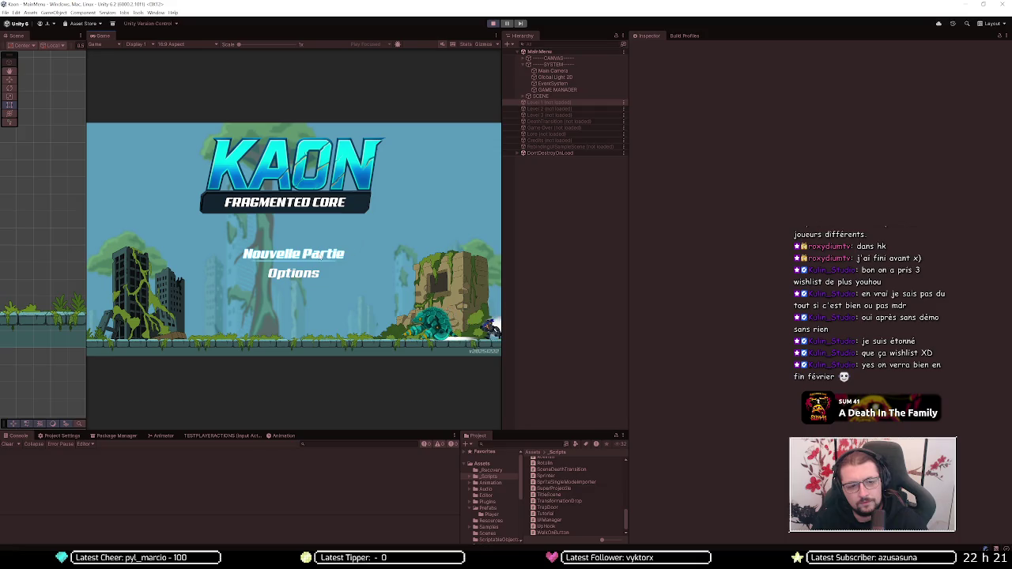
left_click(305, 255)
left_click(474, 351)
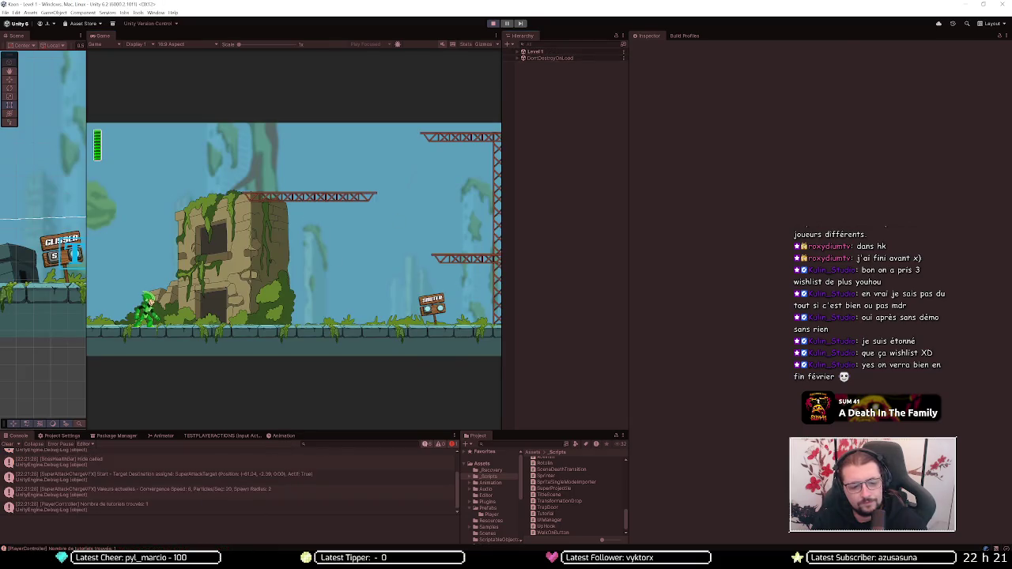
Step: Move the Player to Transform Position X 60 near the boss area
key("alt+Tab")
key("alt+Tab")
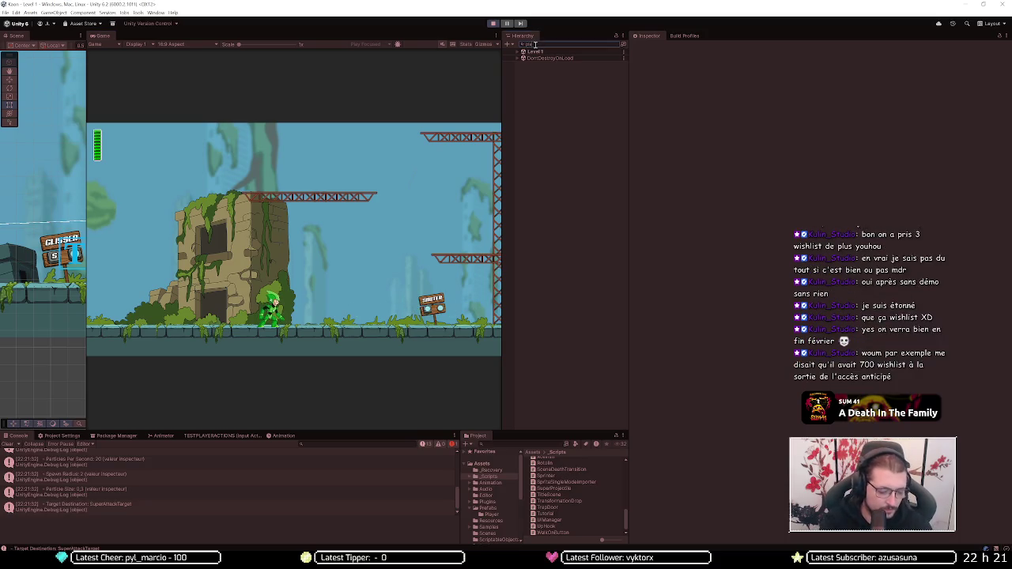
left_click(535, 44)
type("player")
left_click(534, 57)
left_click(815, 76)
type("60")
key("Return")
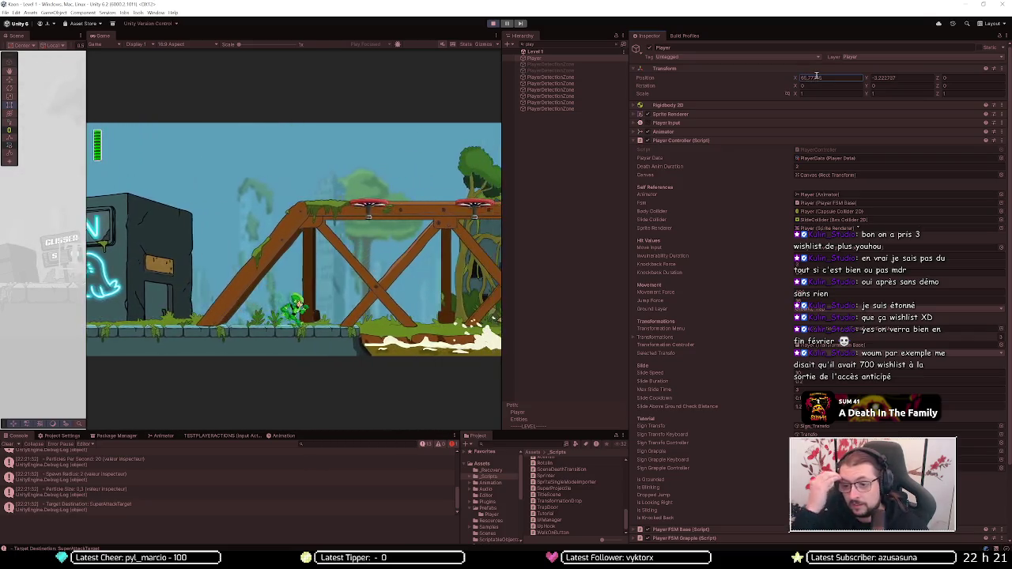
Step: Fight and defeat the G-RIL gorilla boss using the arrow keys and space
key("Left")
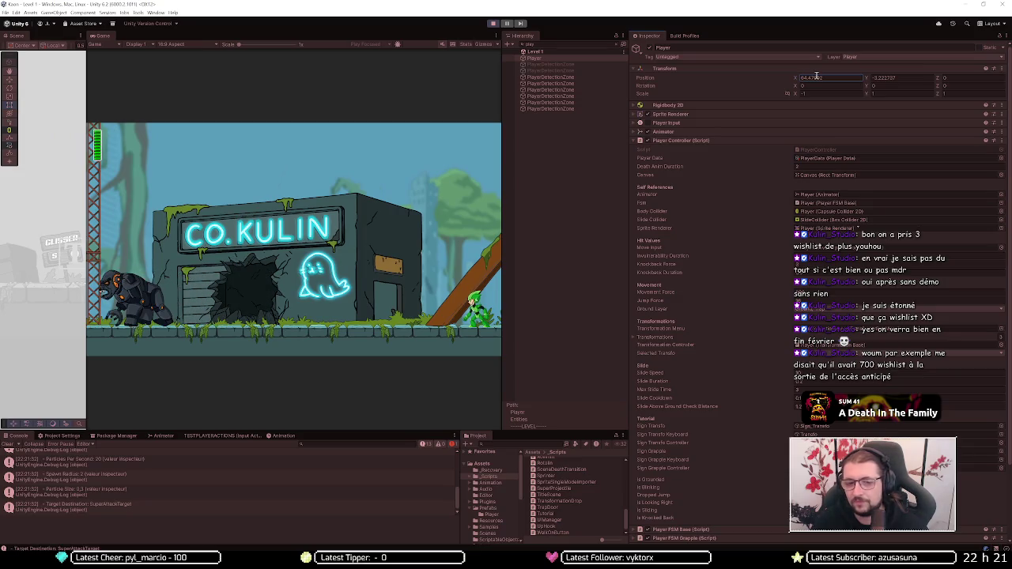
key("Left")
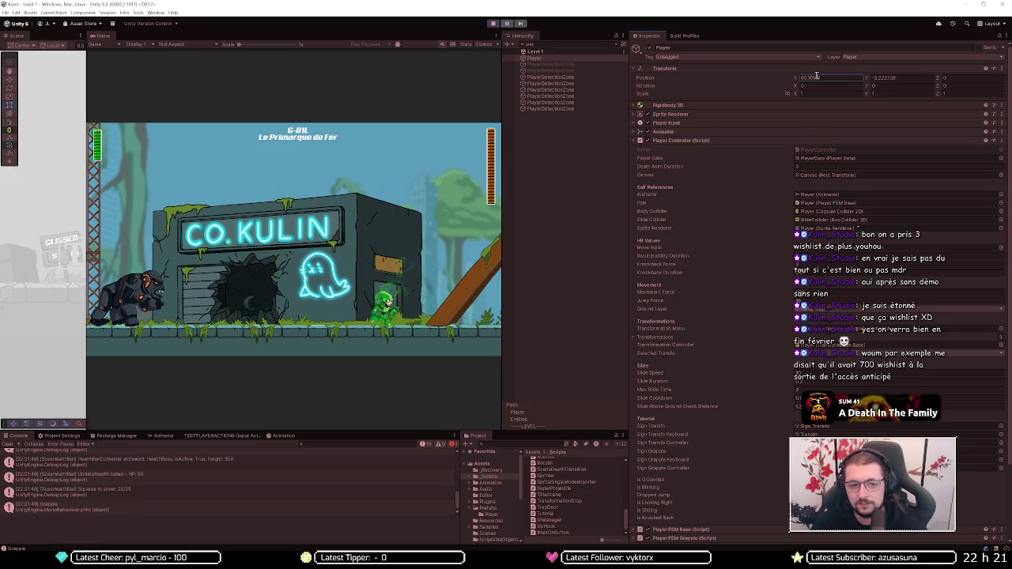
key("Left")
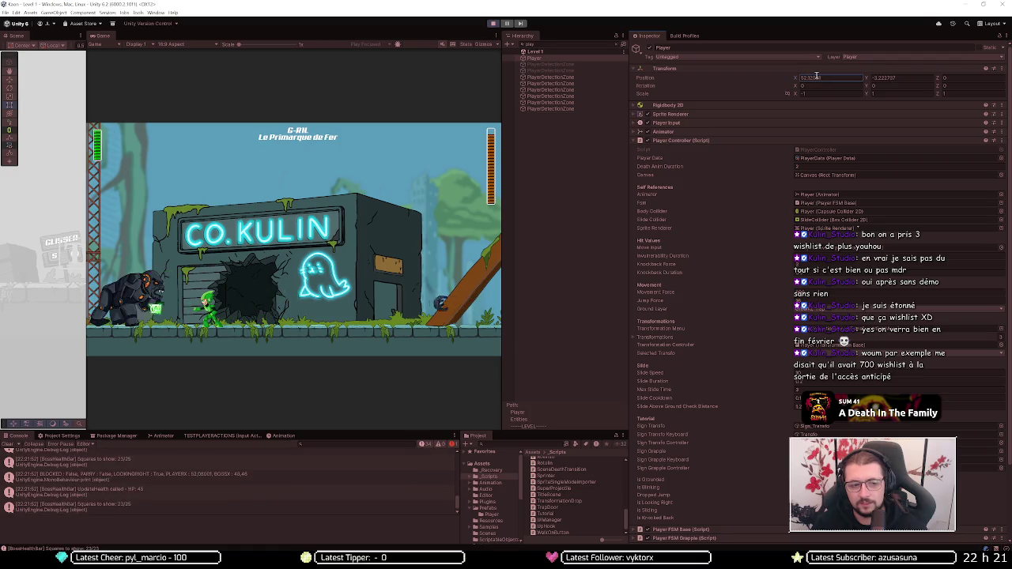
key("Right")
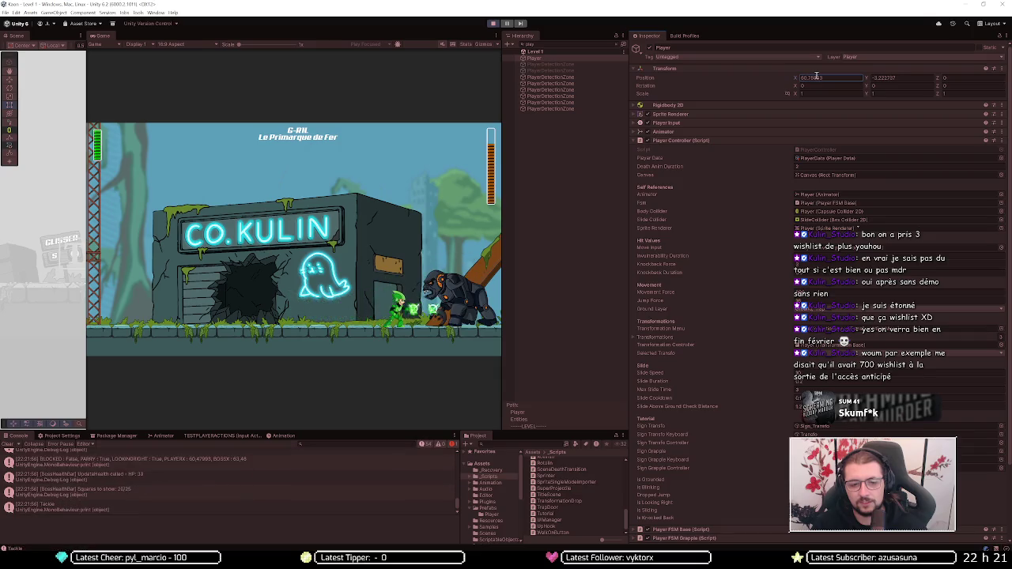
key("space")
key("Left")
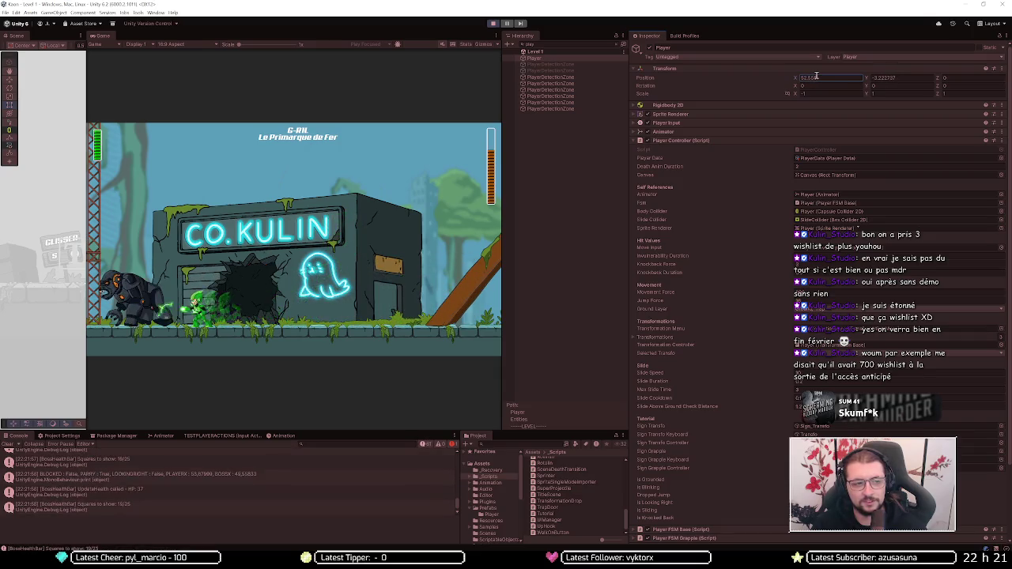
key("Left")
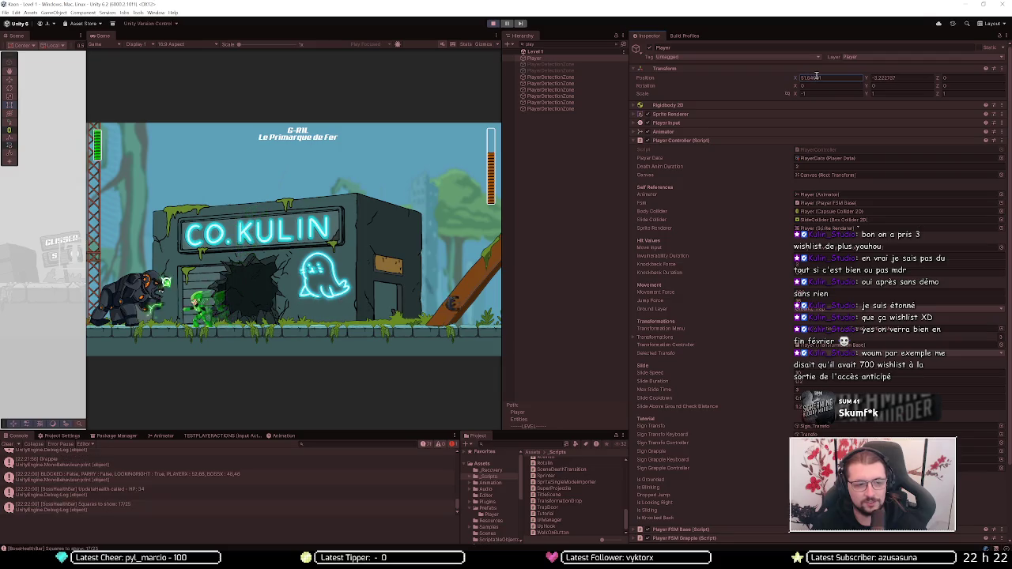
key("Right")
key("Right")
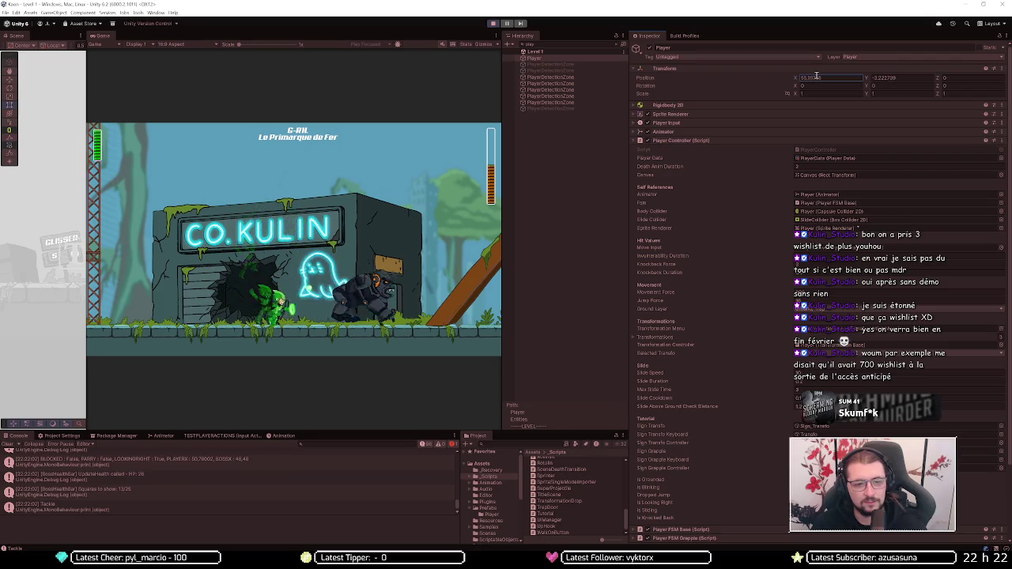
key("Left")
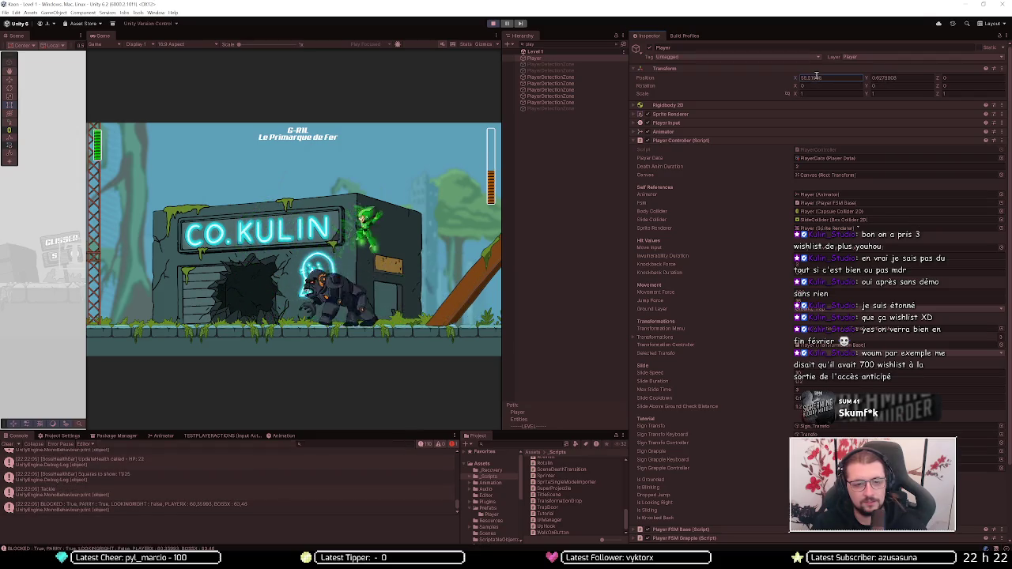
key("Left")
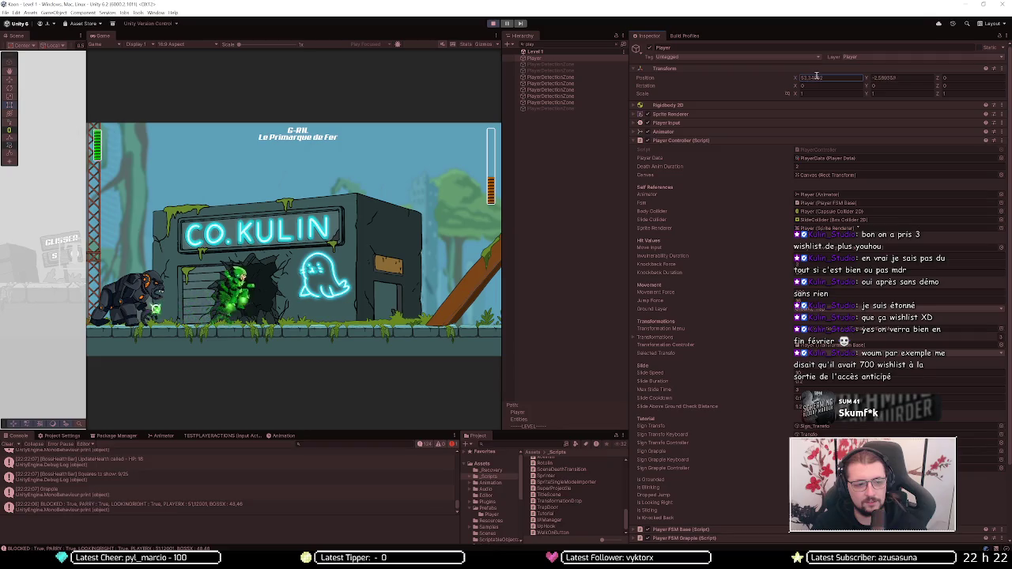
key("Left")
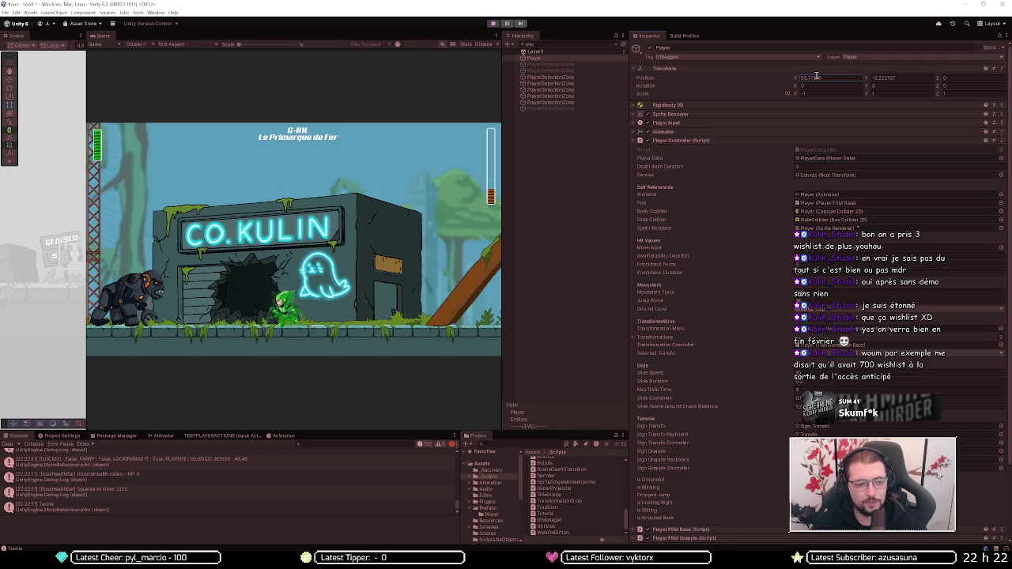
key("Right")
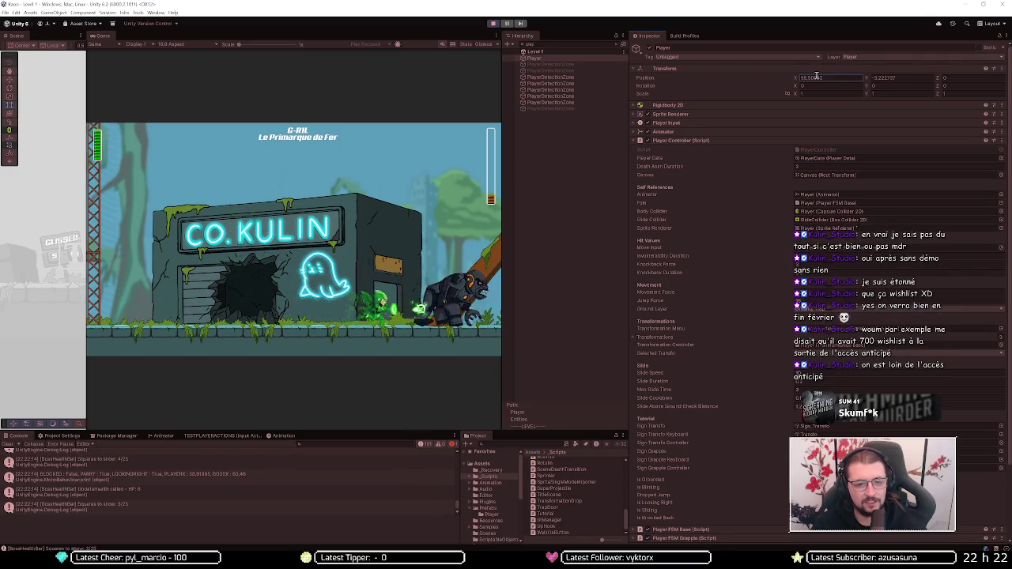
key("space")
key("Left")
key("Right")
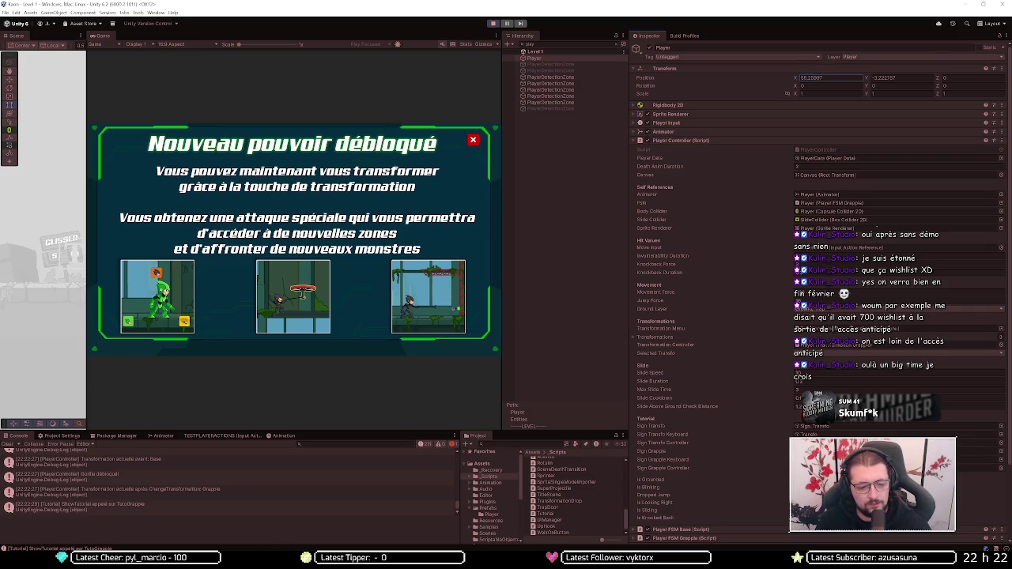
key("alt+Tab")
key("alt+Tab")
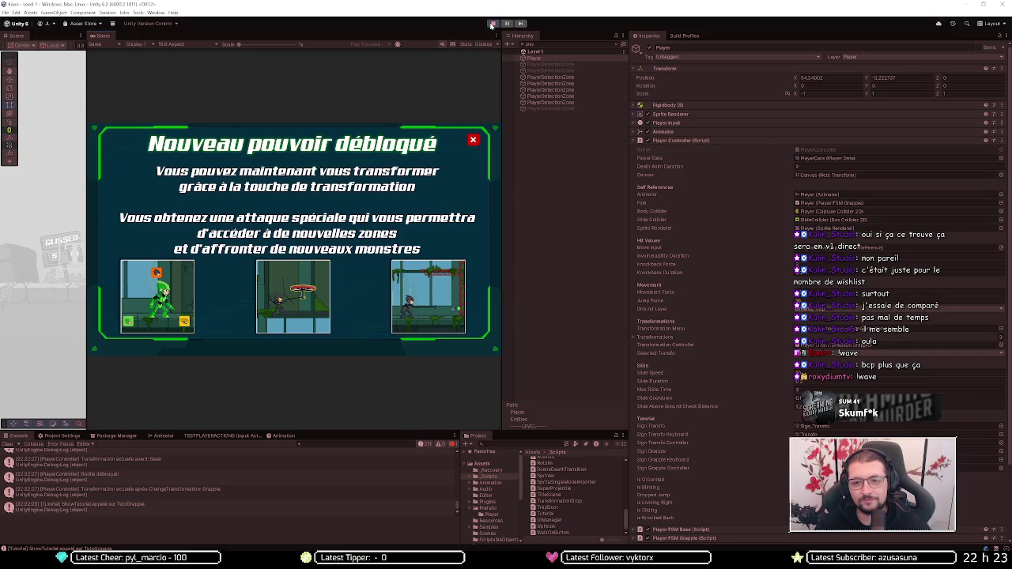
left_click(491, 25)
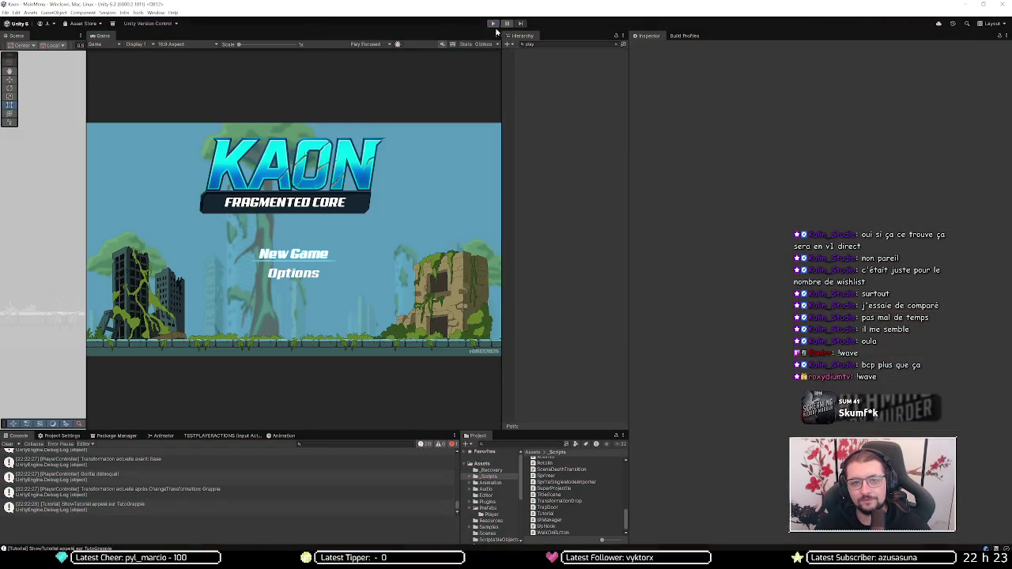
Step: Stop Play mode, reload Level 1 alongside MainMenu, and select TutoGrapple under CANVAS
left_click(493, 25)
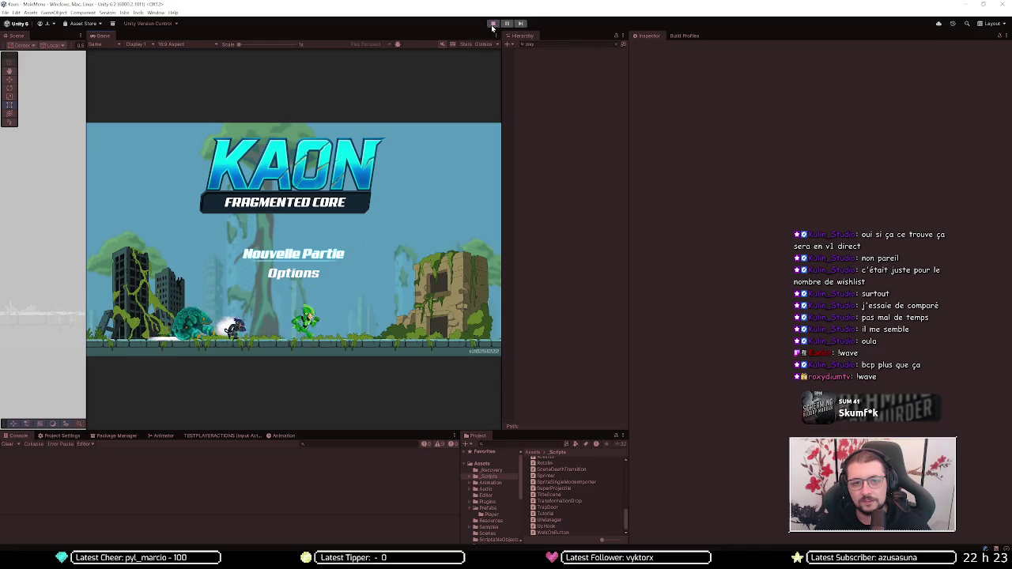
left_click(491, 25)
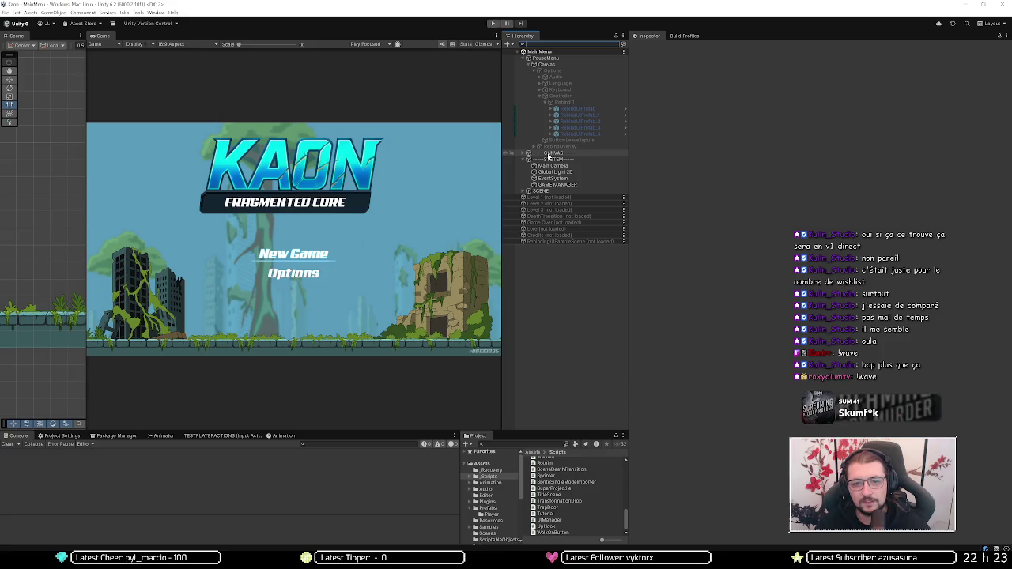
right_click(546, 198)
left_click(566, 215)
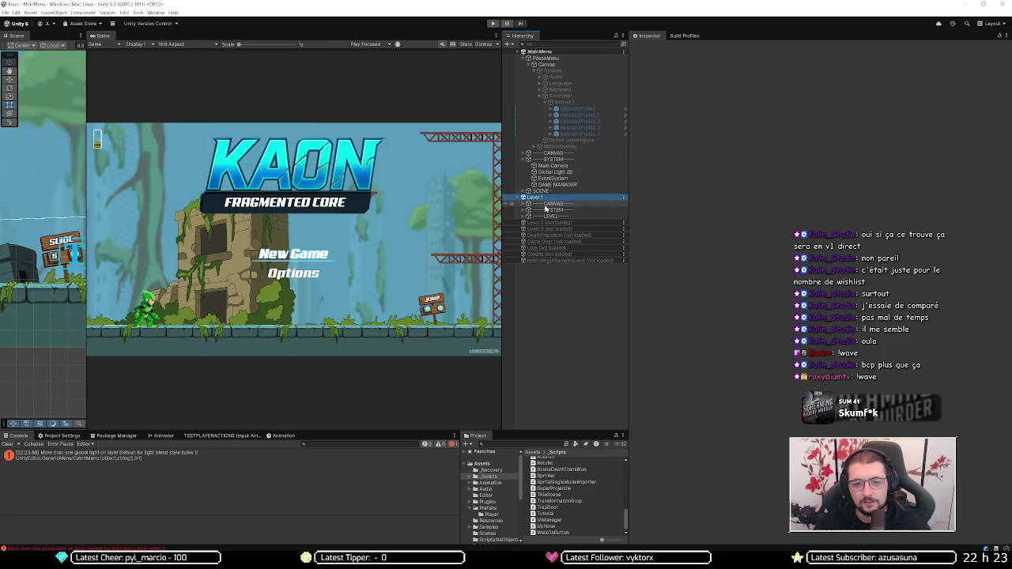
left_click(529, 204)
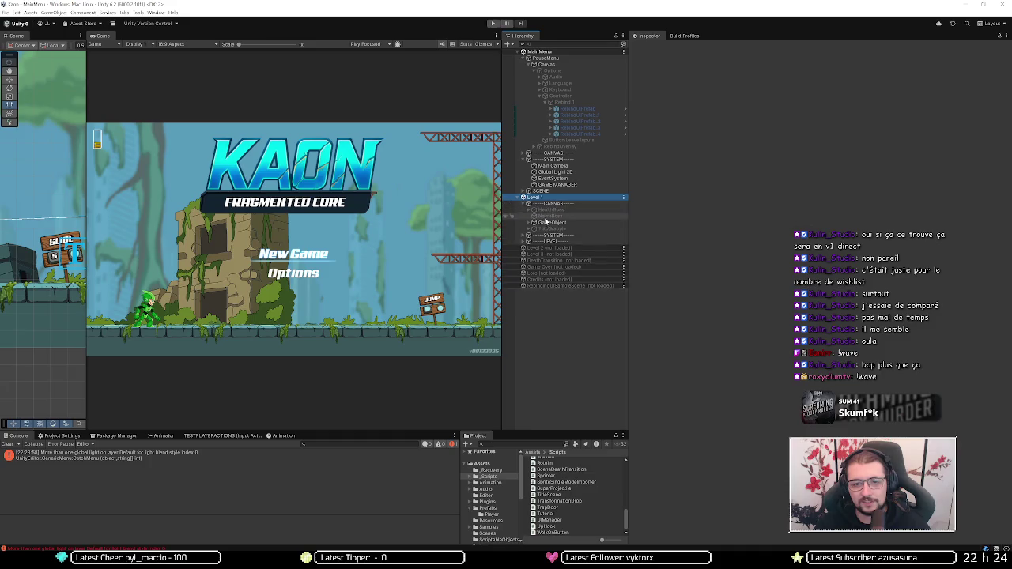
left_click(551, 228)
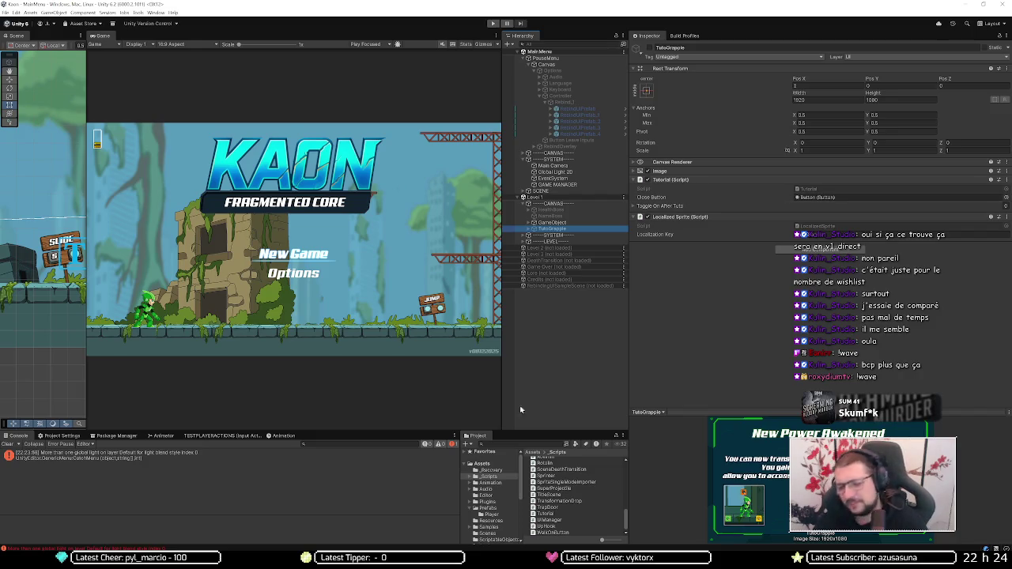
Step: Add a breakpoint on line 20 (isActive = true) in Tutorial.cs's OnEnable, then return to Unity
key("alt+Tab")
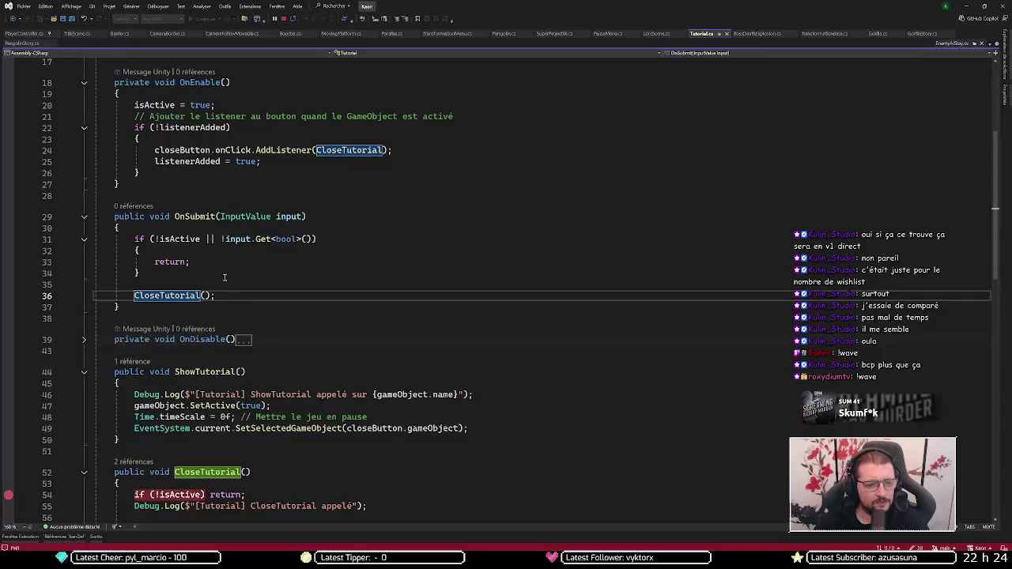
scroll(180, 178, "up", 2)
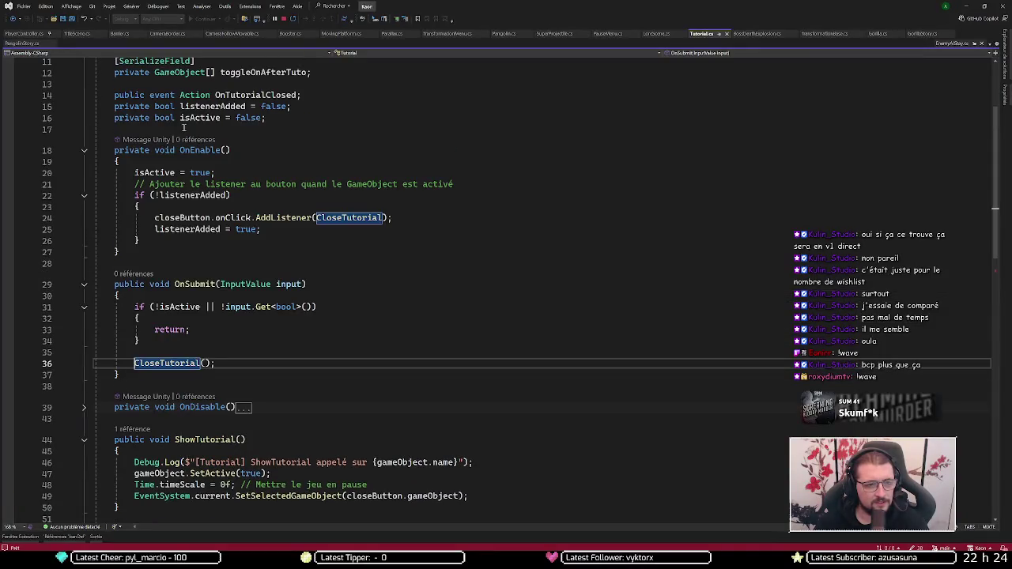
mouse_move(99, 161)
left_mouse_down()
mouse_move(234, 196)
mouse_move(296, 242)
left_mouse_up()
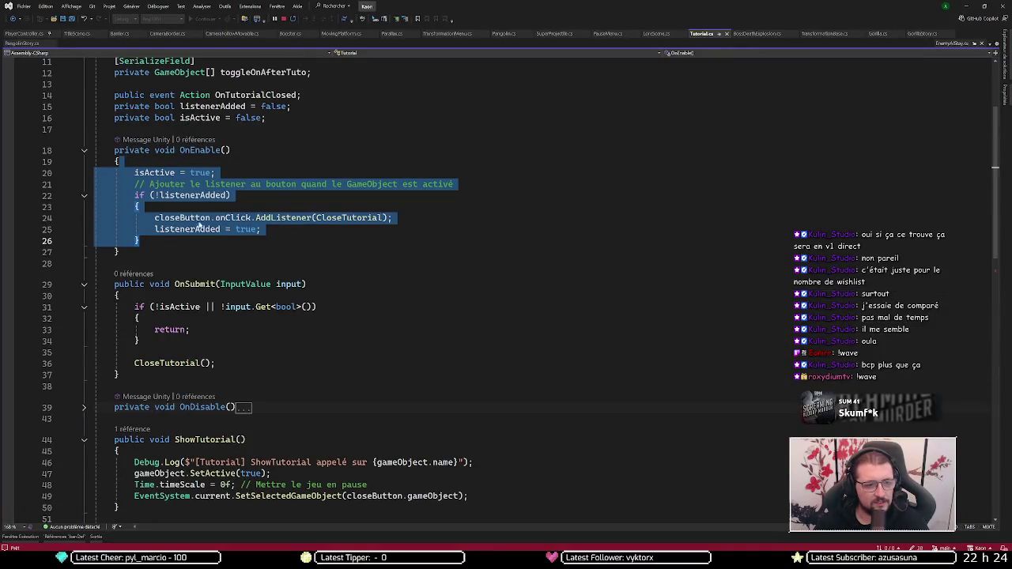
left_click(175, 219)
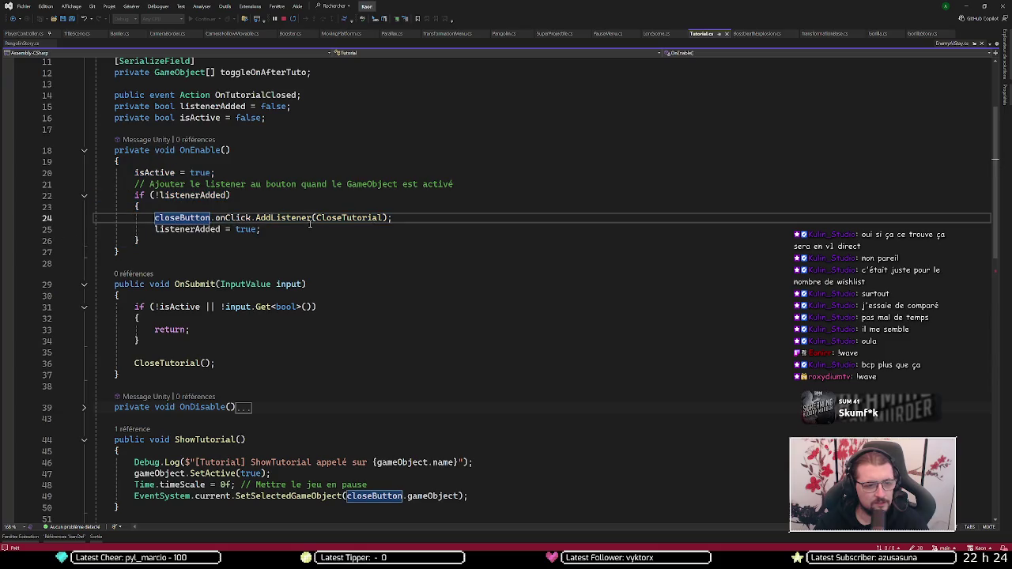
mouse_move(293, 220)
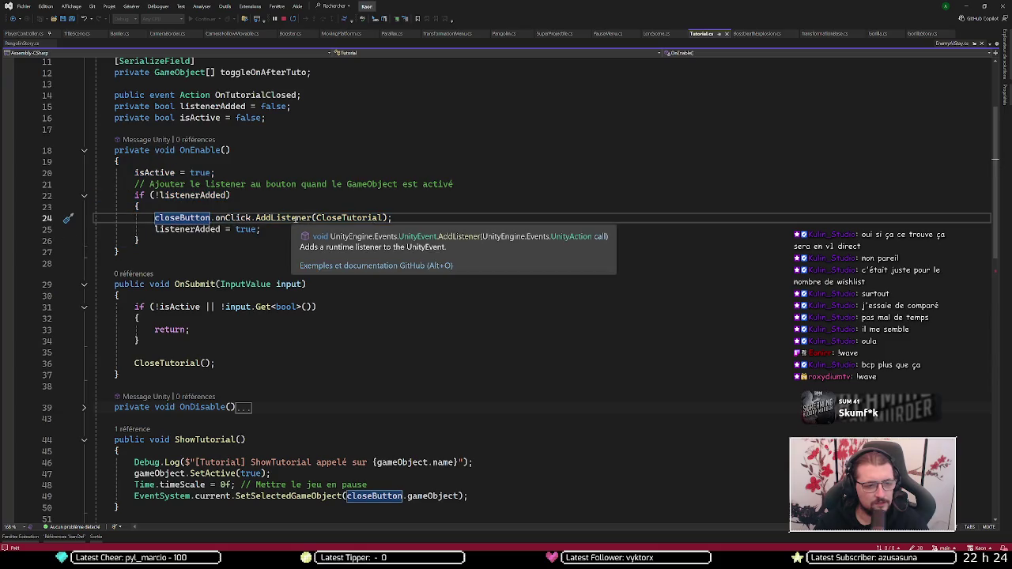
left_click(9, 172)
key("alt+Tab")
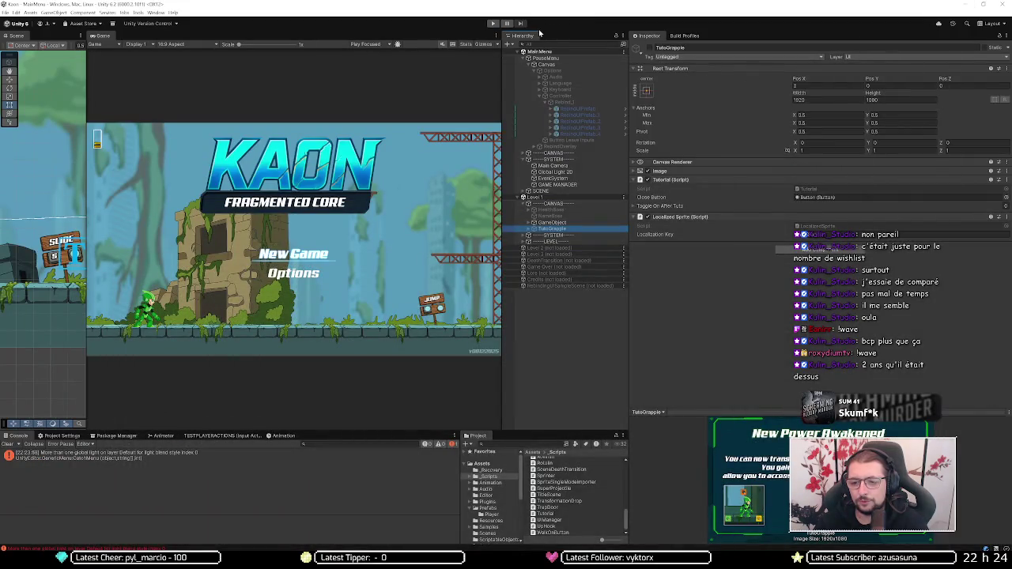
Step: Unload Level 1 and restart play mode from the main menu with a New Game, skipping the lore
left_click(492, 23)
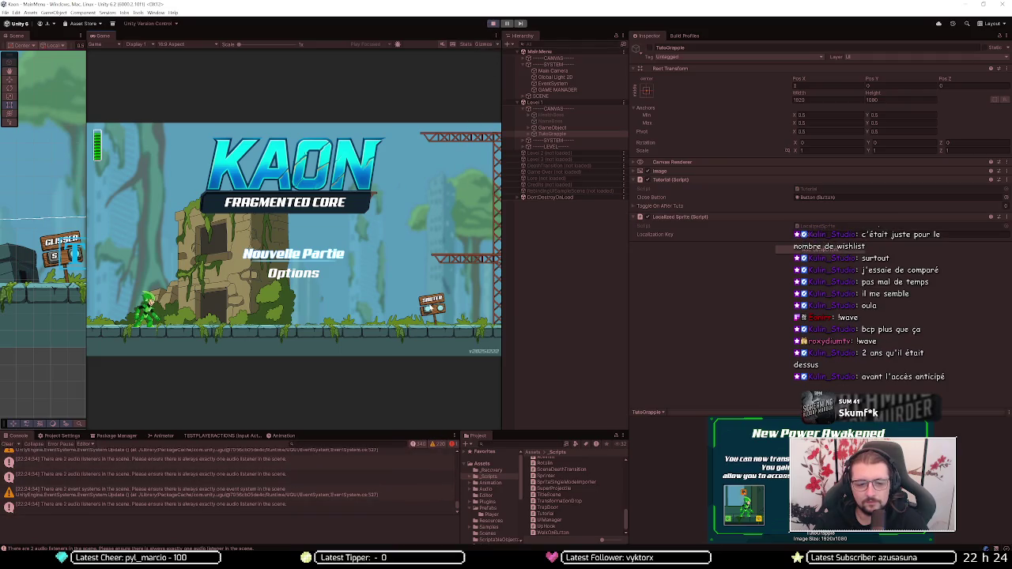
left_click(492, 23)
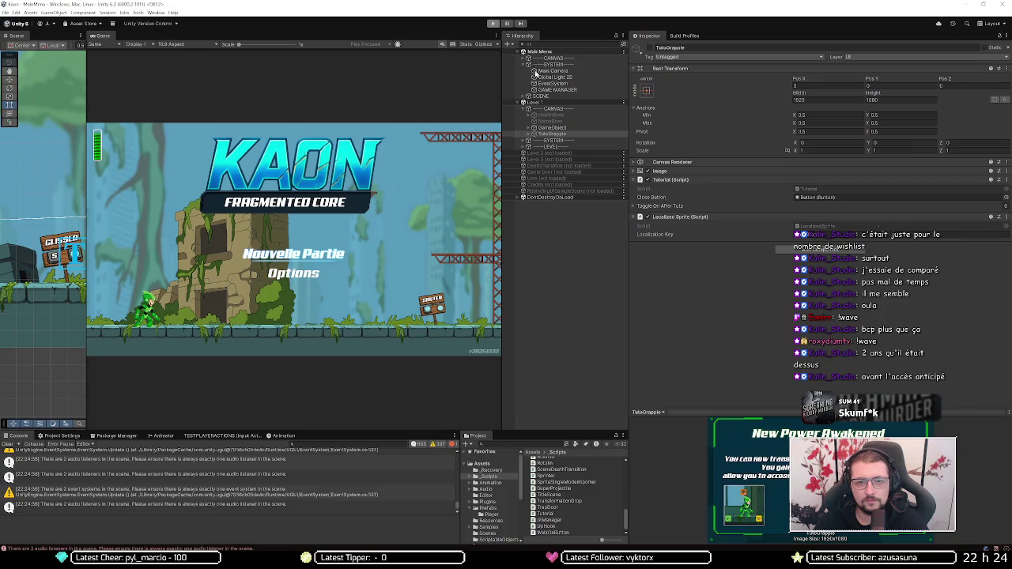
right_click(558, 198)
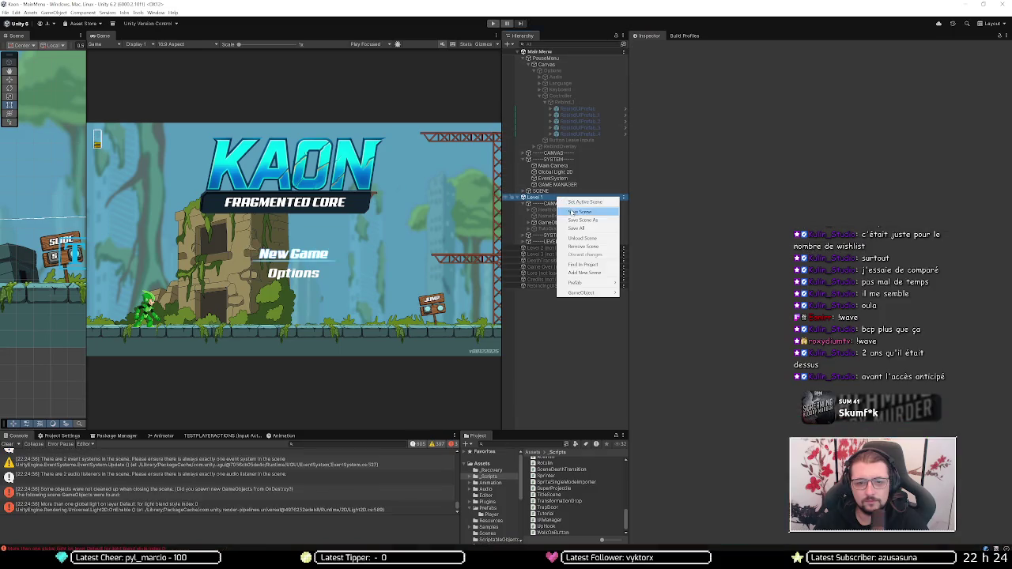
left_click(582, 237)
left_click(492, 24)
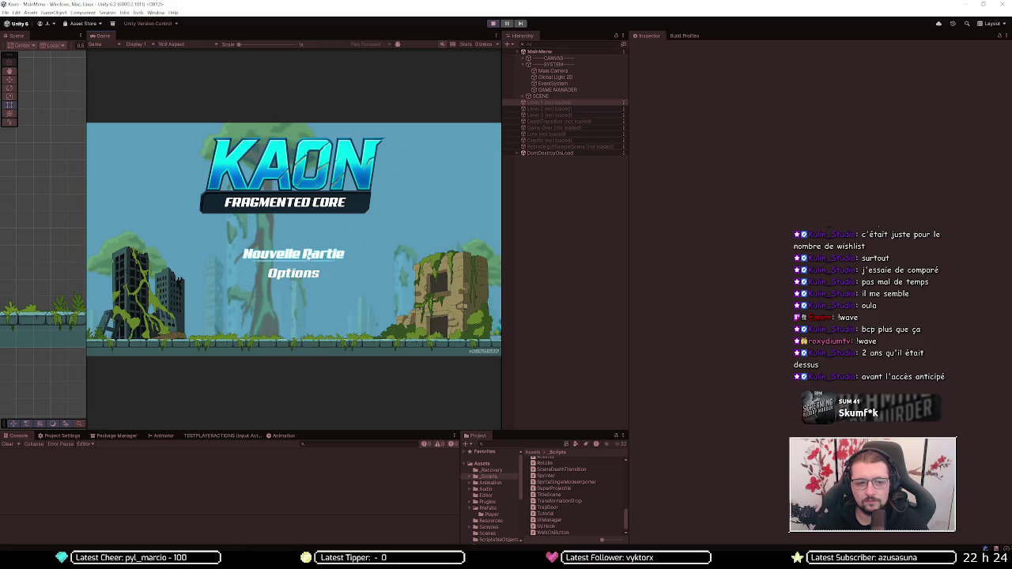
left_click(301, 261)
left_click(461, 345)
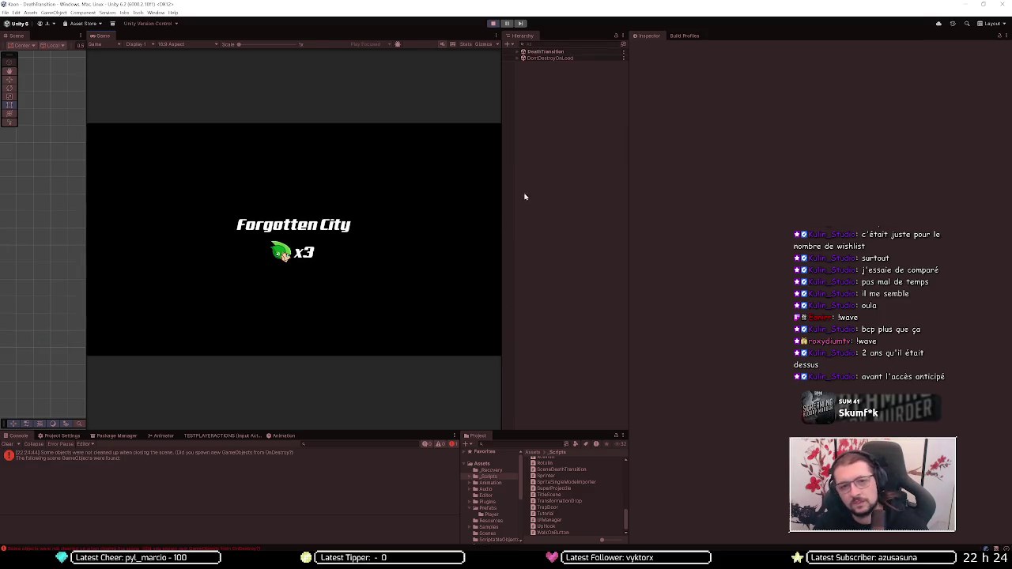
Step: Set the Player's Position X to 55 in Level 1's Entities group
left_click(517, 52)
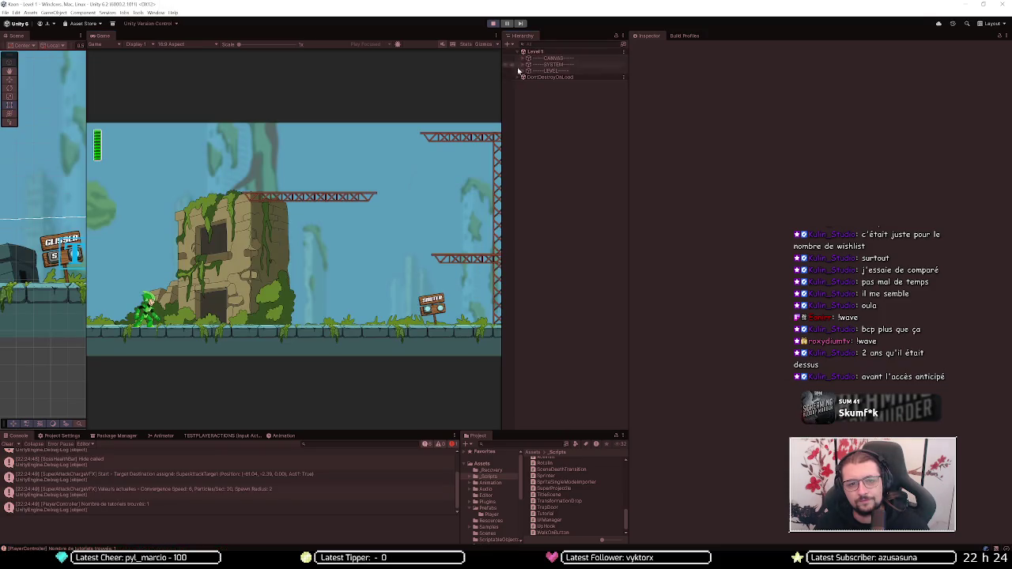
left_click(522, 71)
left_click(529, 115)
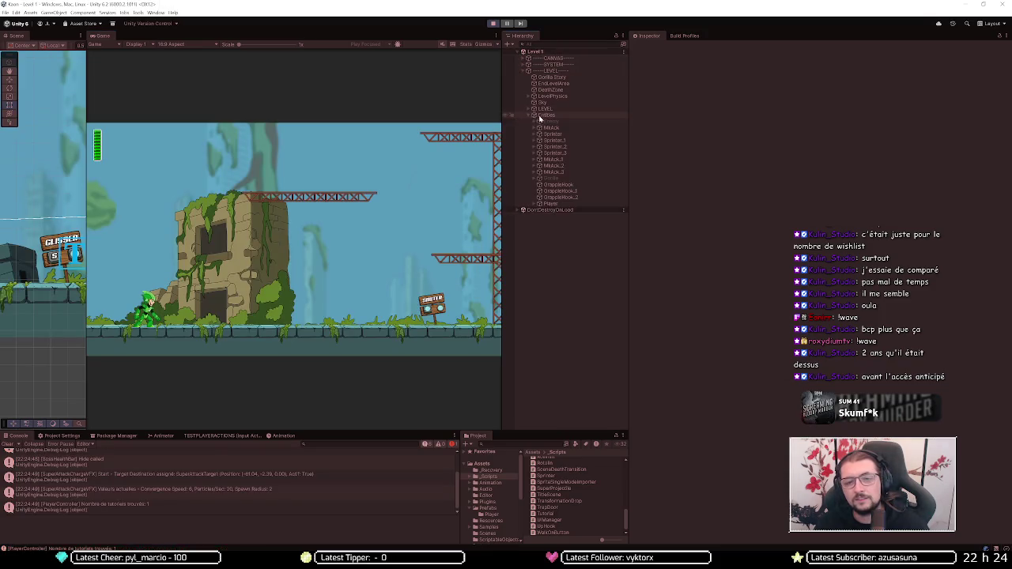
left_click(568, 205)
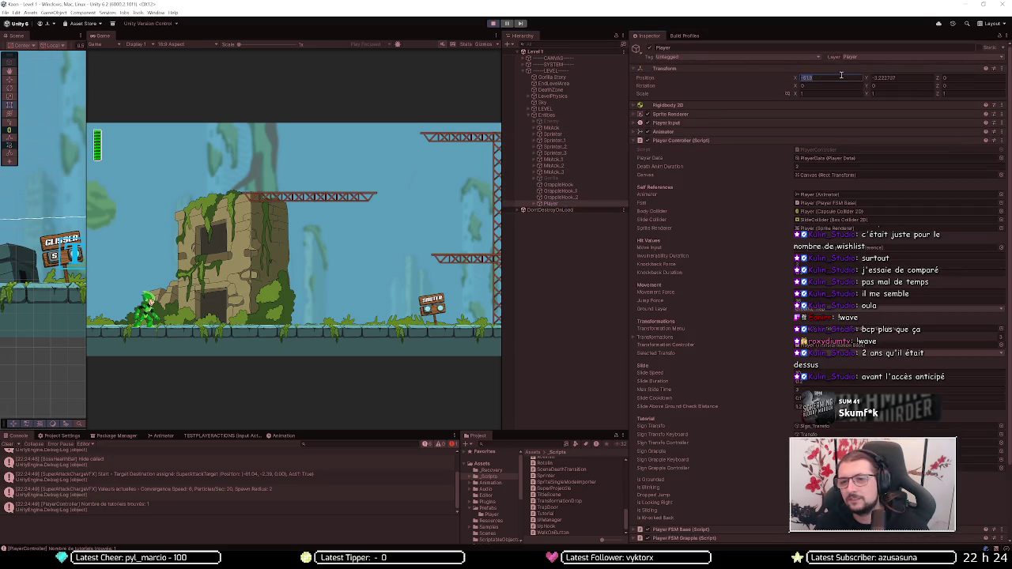
type("55")
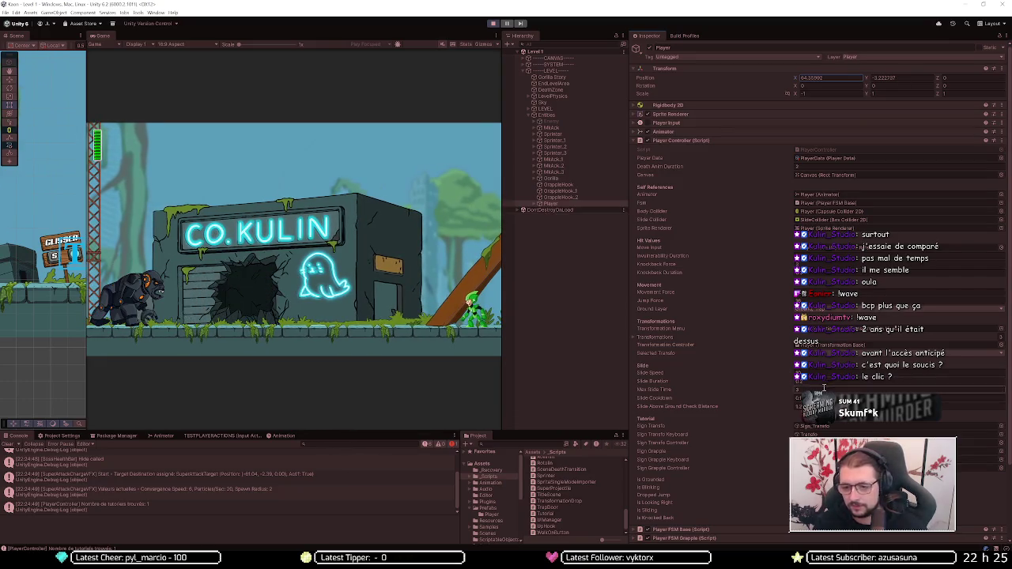
Step: Set the Gorilla boss's Hp to 0
left_click(553, 178)
left_click(820, 131)
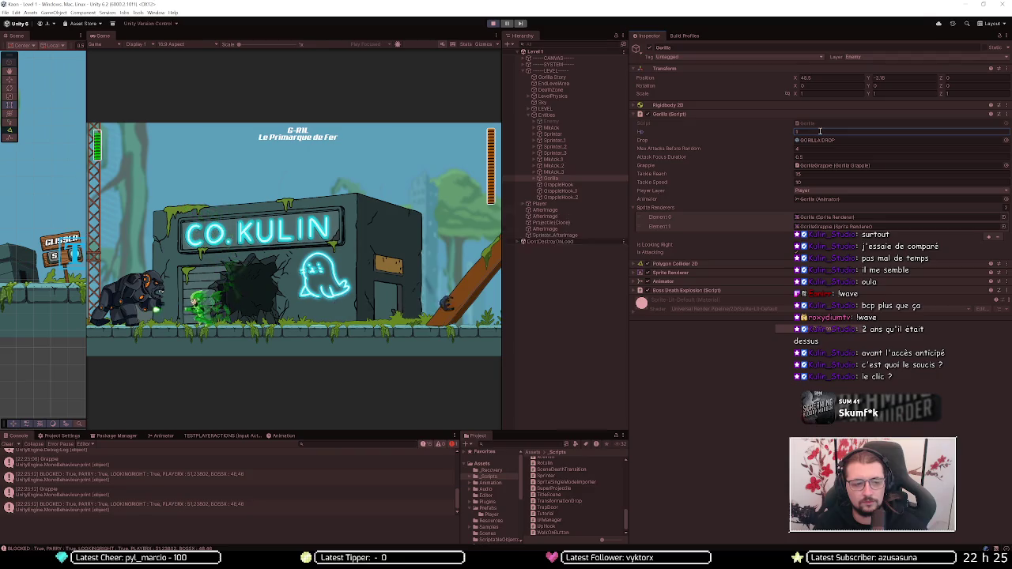
type("0")
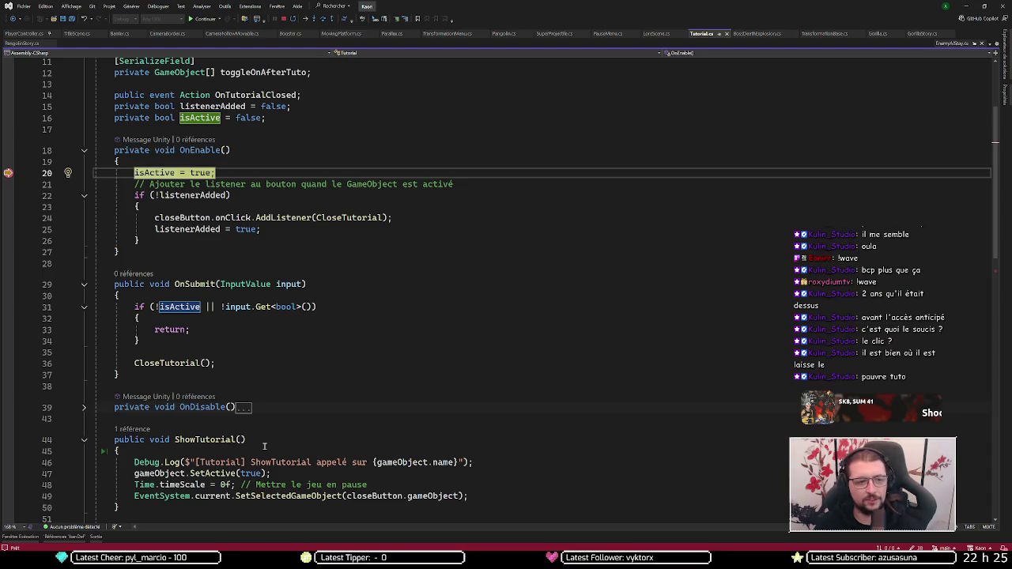
Step: Step through the tutorial's OnEnable to line 25, then return to the running game
key("F10")
key("F10")
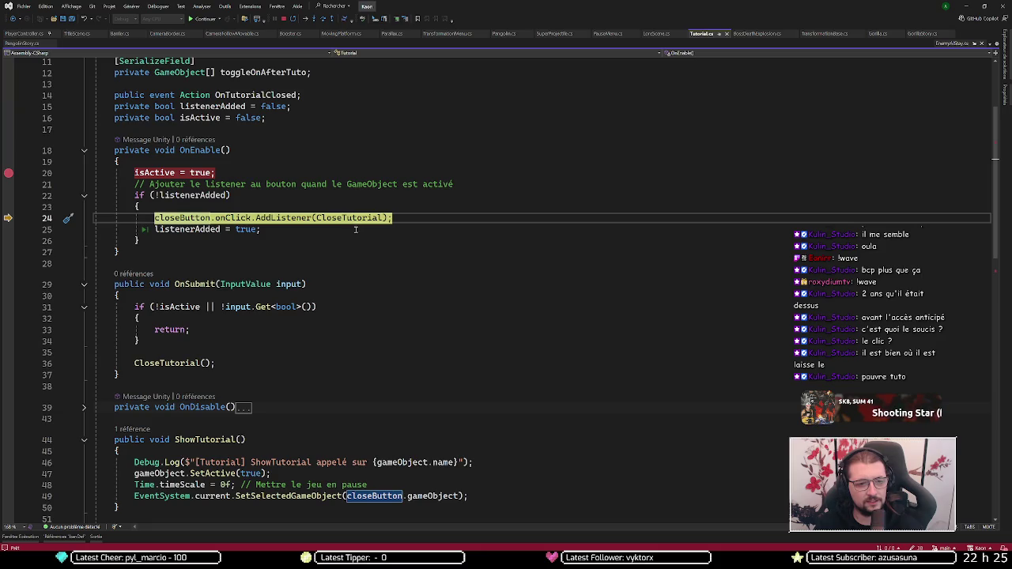
key("F10")
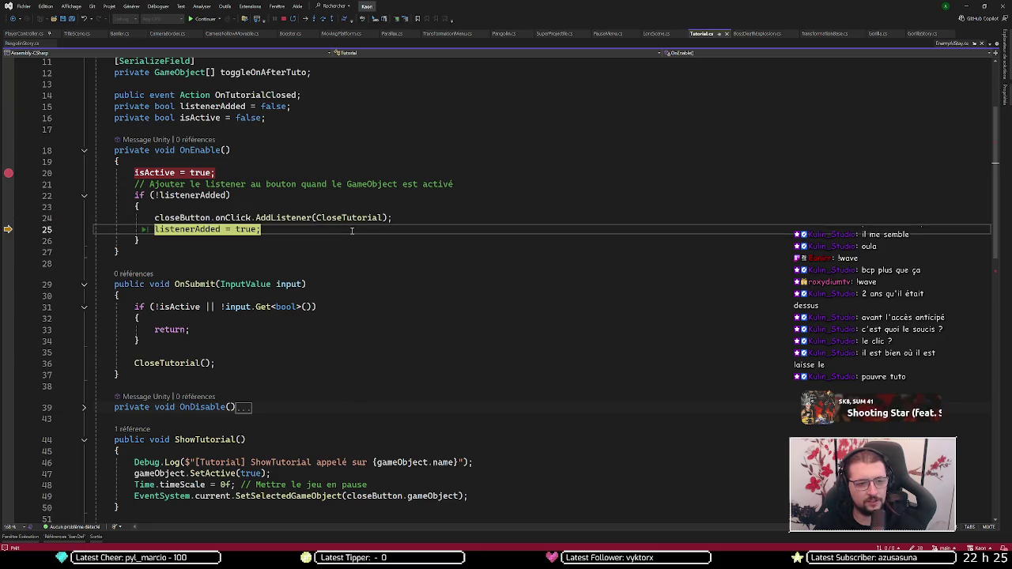
scroll(330, 237, "down", 6)
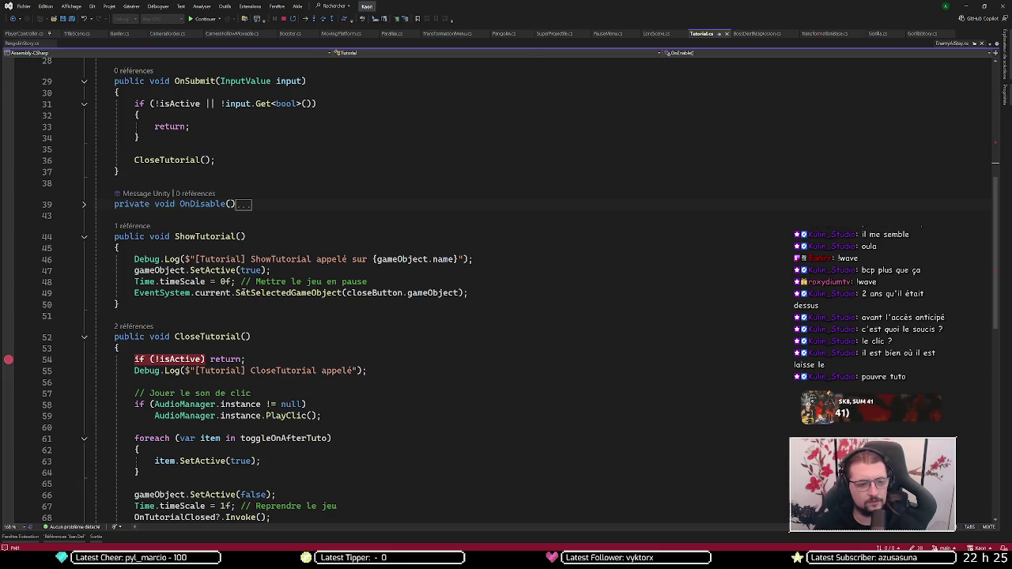
key("alt+Tab")
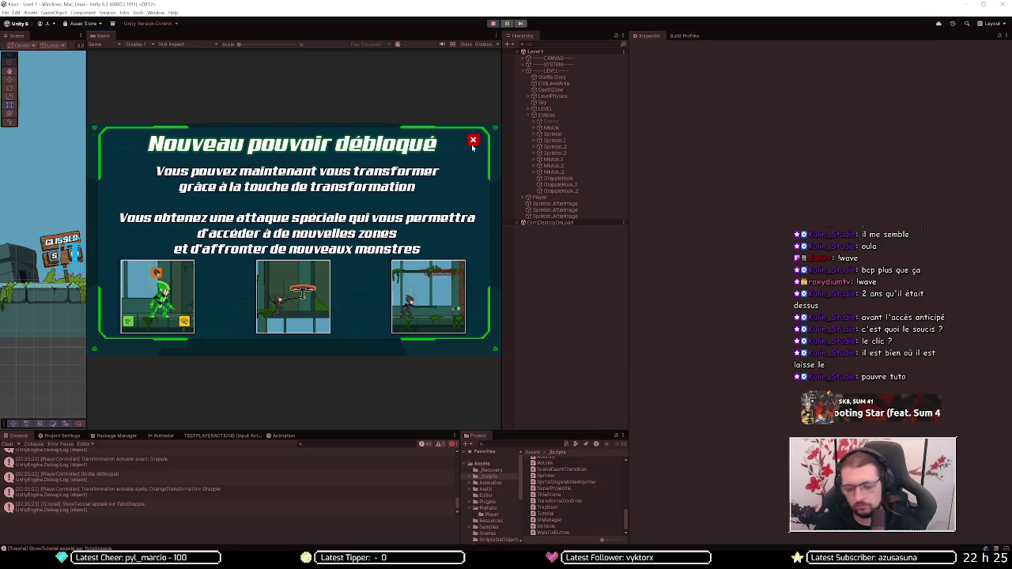
key("XF86AudioLowerVolume")
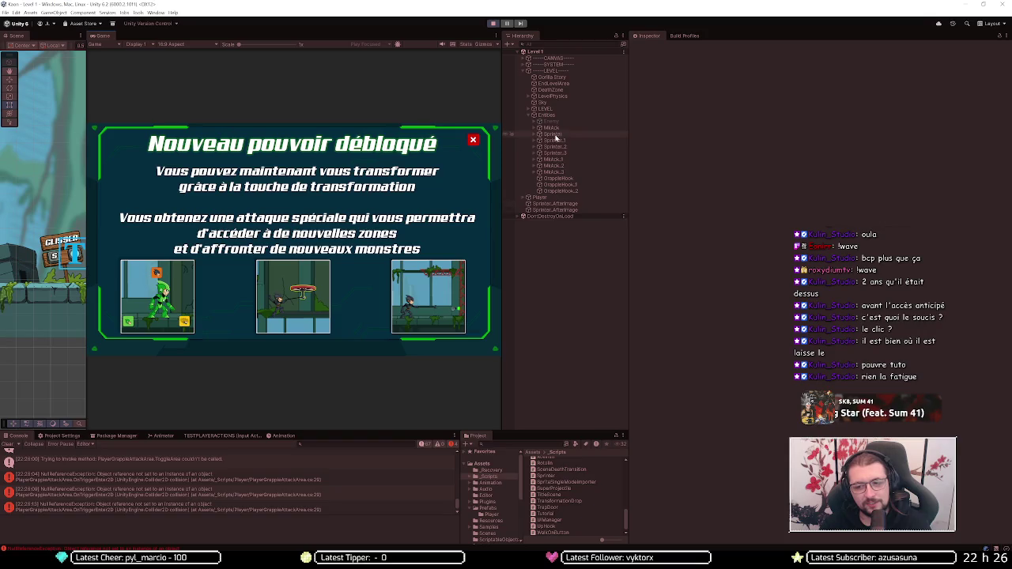
Step: Inspect the DeathZone object, then stop the play-mode test run
left_click(568, 89)
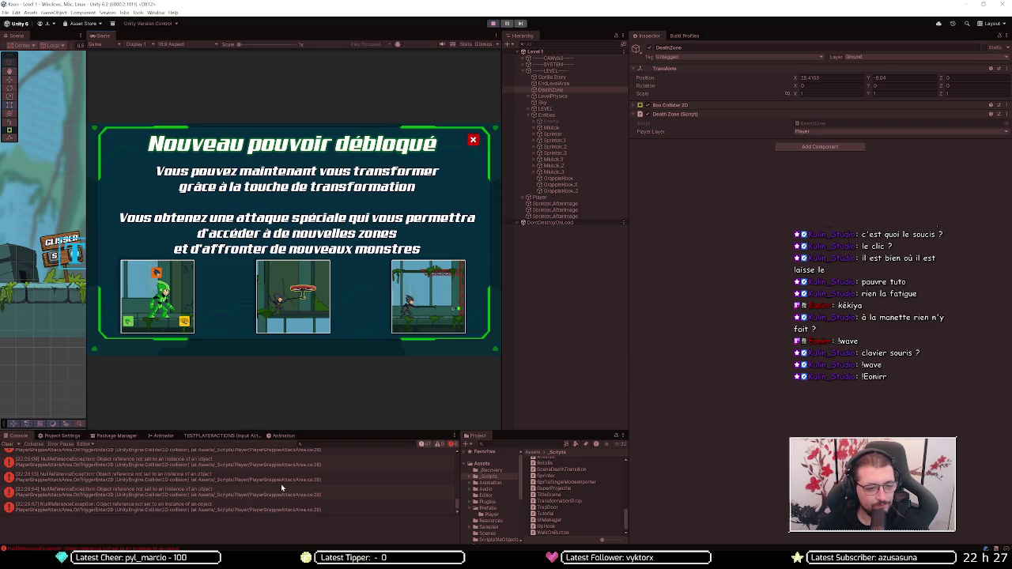
scroll(281, 484, "up", 3)
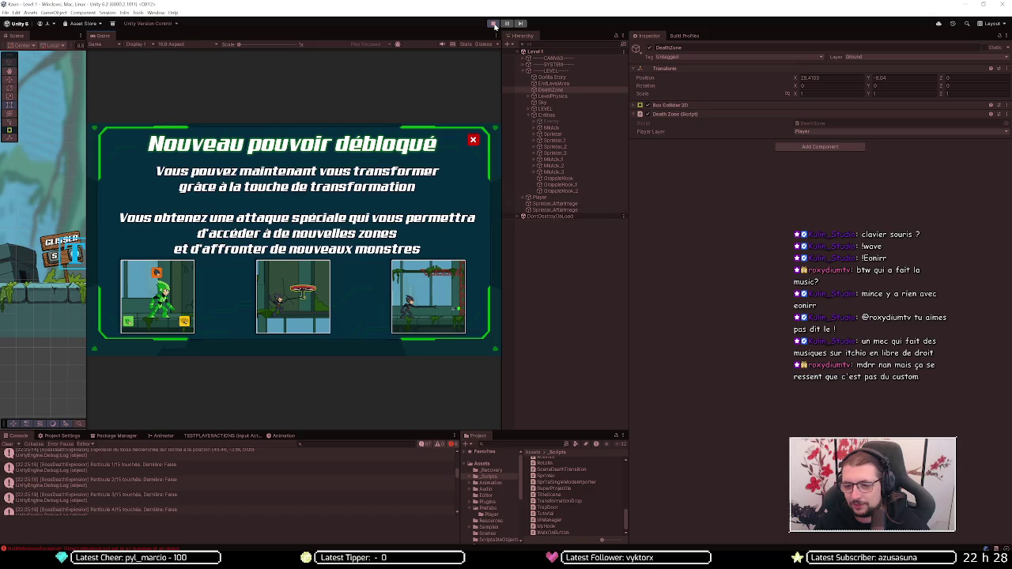
left_click(494, 25)
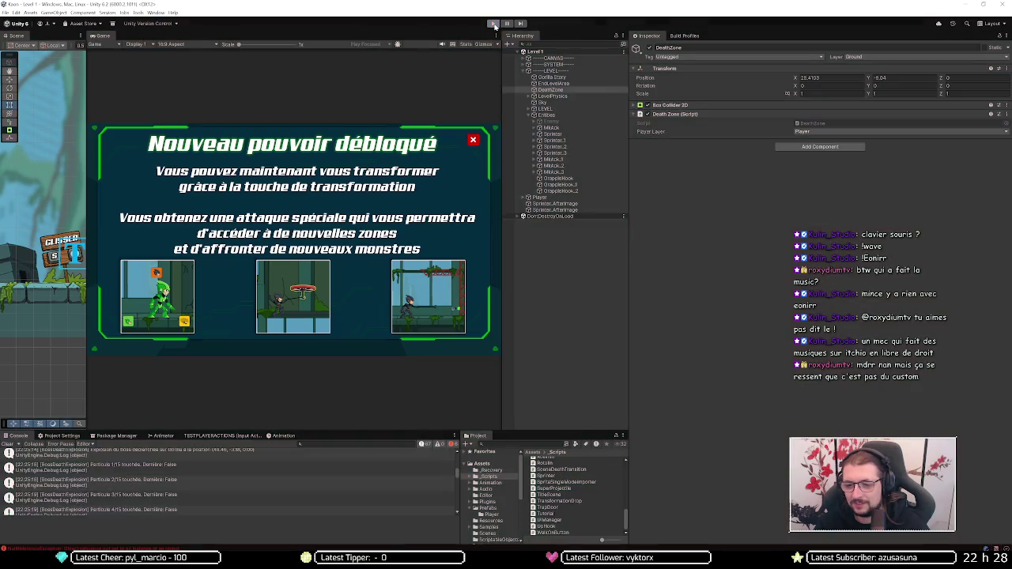
Step: Delete the OnSubmit method from Tutorial.cs and save the file
key("alt+Tab")
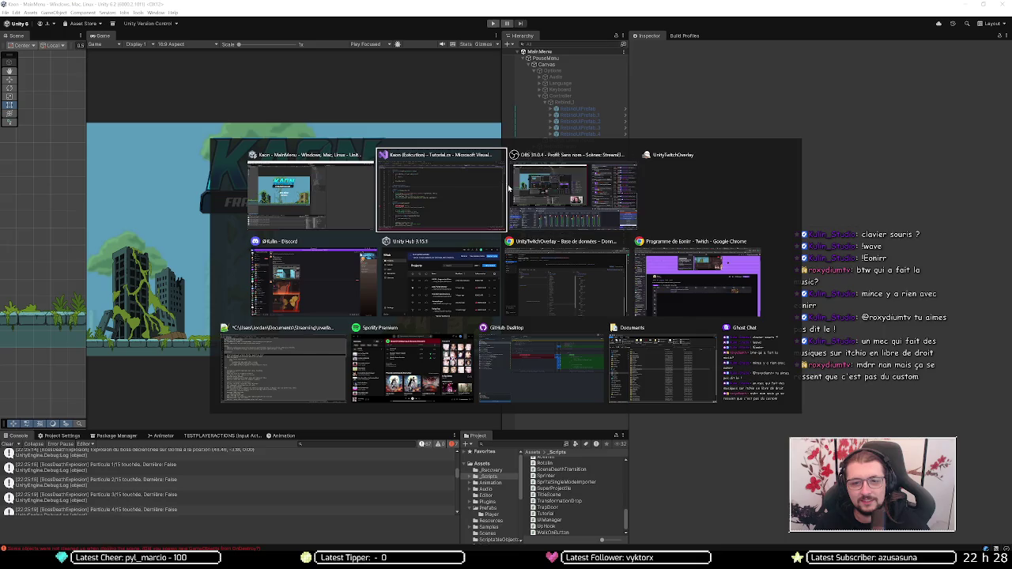
left_click(427, 223)
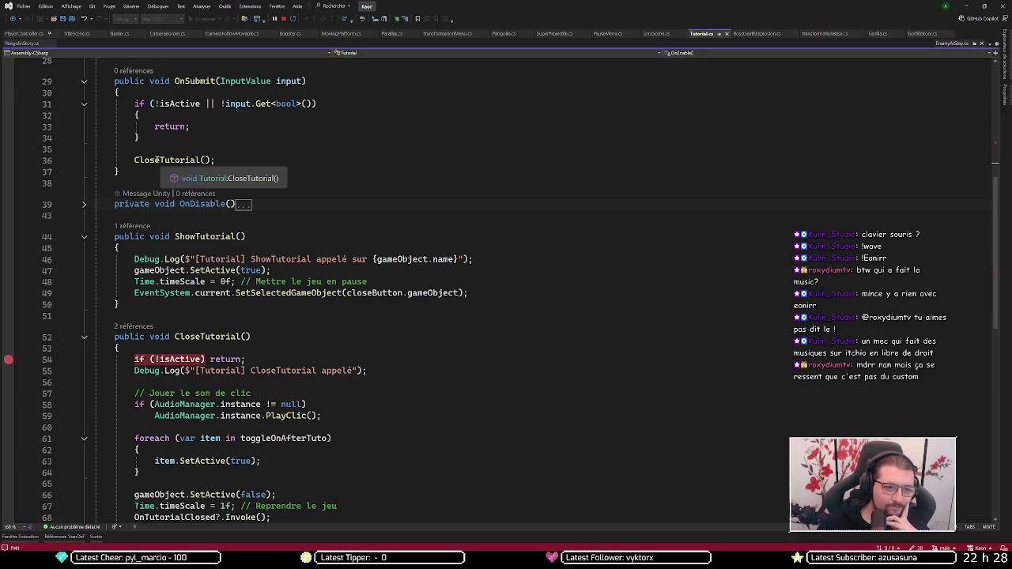
scroll(125, 158, "up", 2)
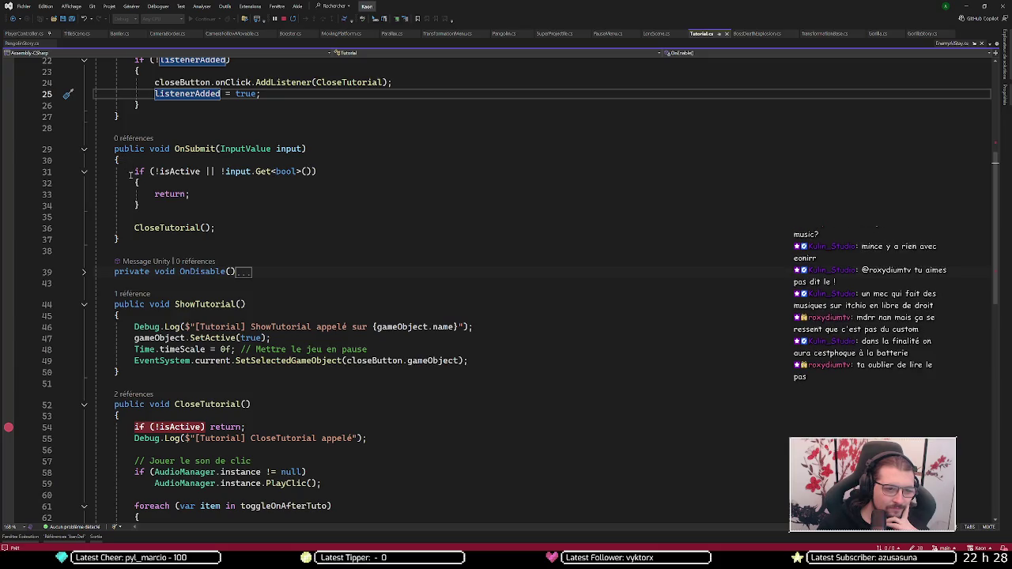
mouse_move(120, 239)
left_mouse_down()
mouse_move(134, 180)
mouse_move(188, 119)
left_mouse_up()
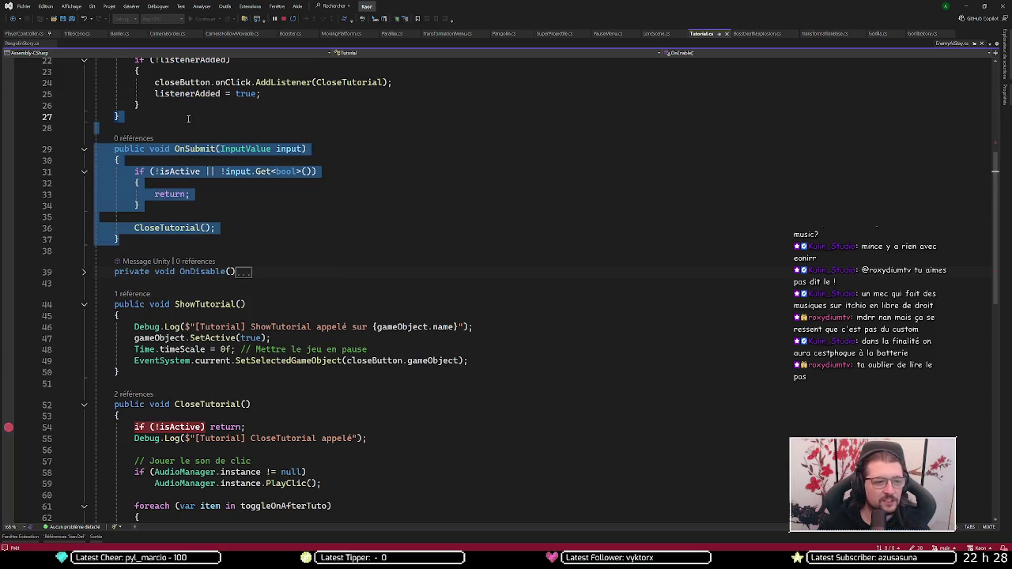
key("Delete")
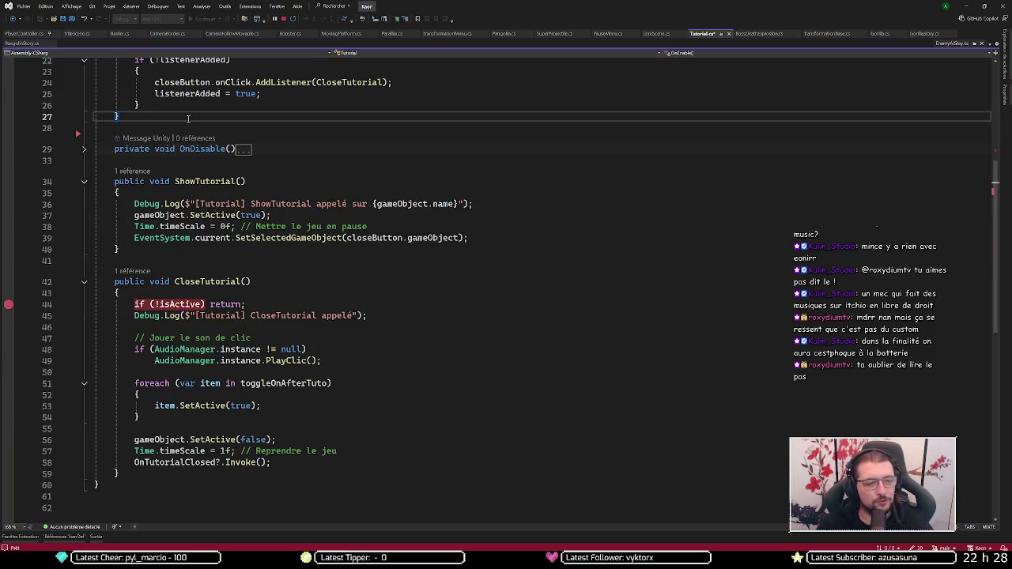
key("ctrl+s")
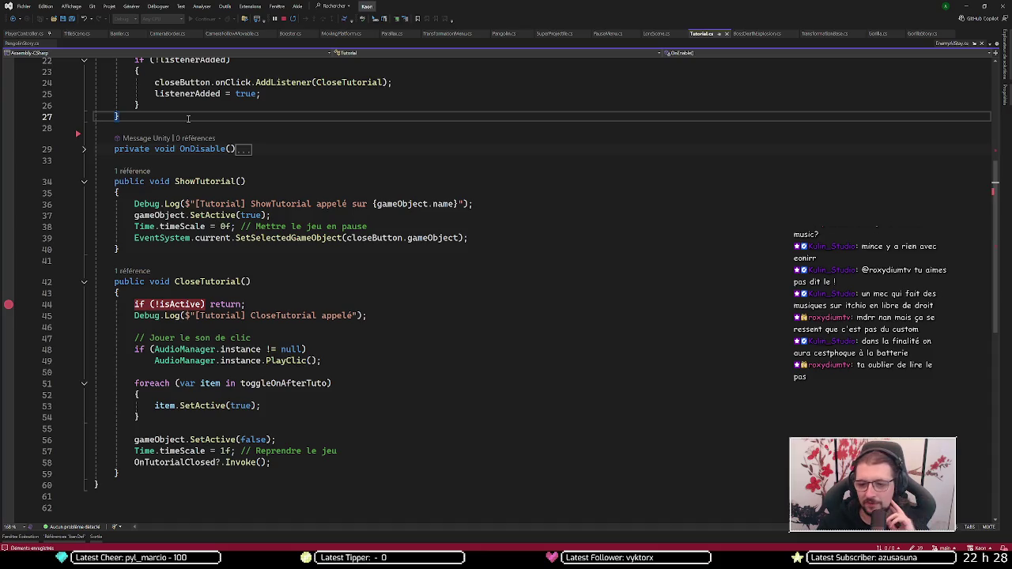
key("XF86AudioLowerVolume")
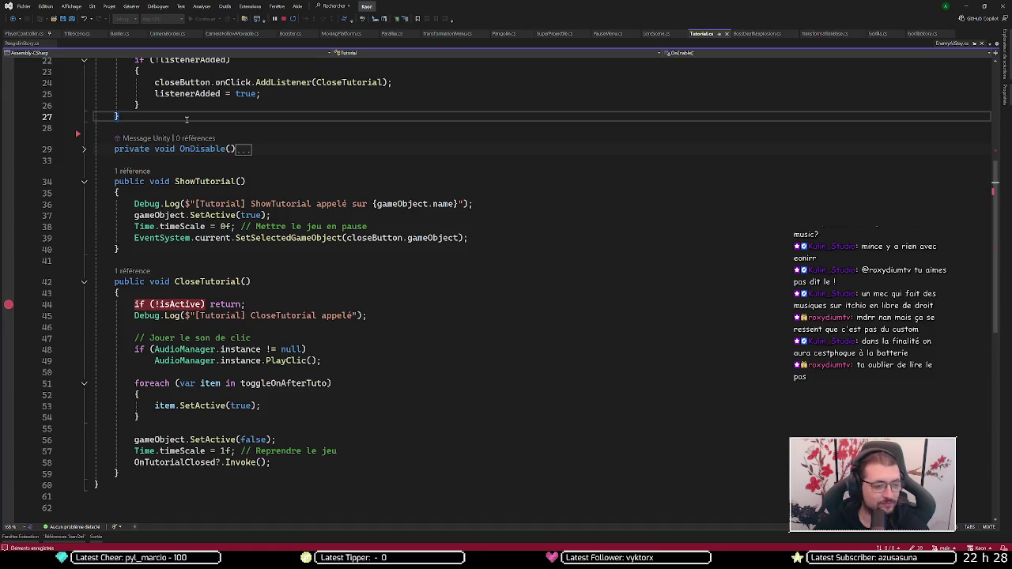
Step: Review CloseTutorial and OnEnable in Tutorial.cs, then attach the debugger to Unity
left_click(135, 304)
scroll(339, 226, "up", 7)
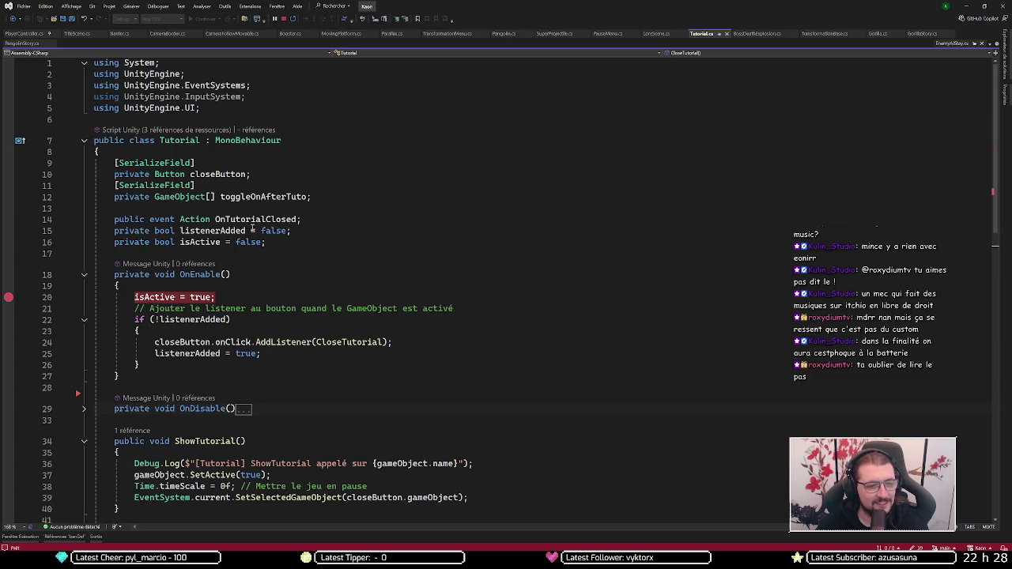
scroll(253, 225, "down", 3)
scroll(253, 218, "down", 1)
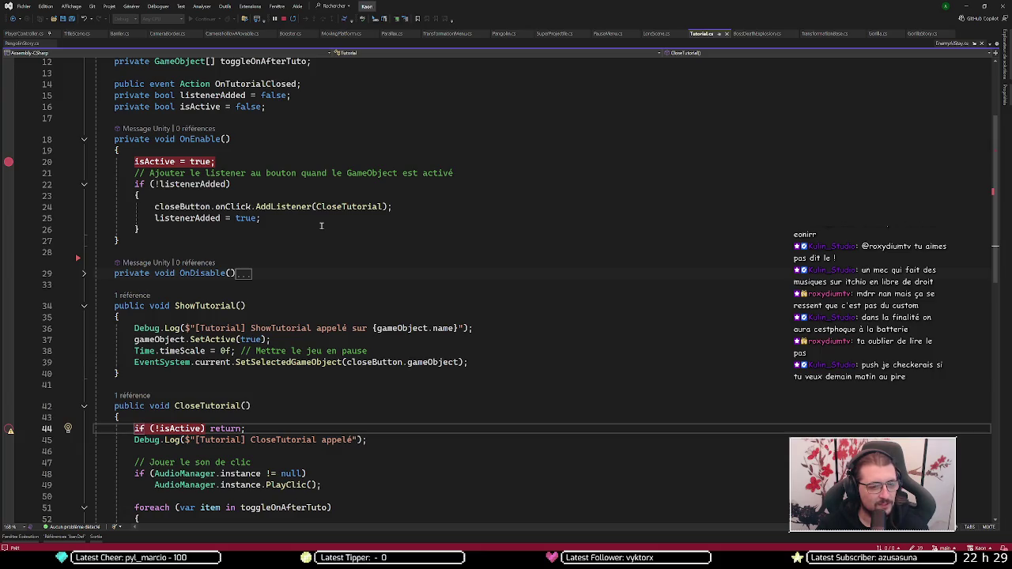
left_click(321, 226)
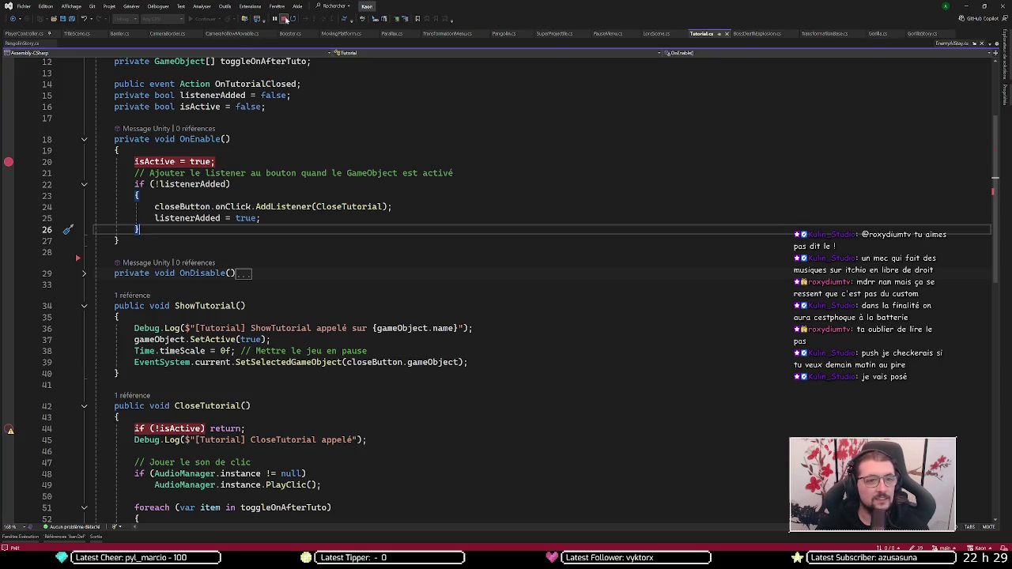
left_click(283, 18)
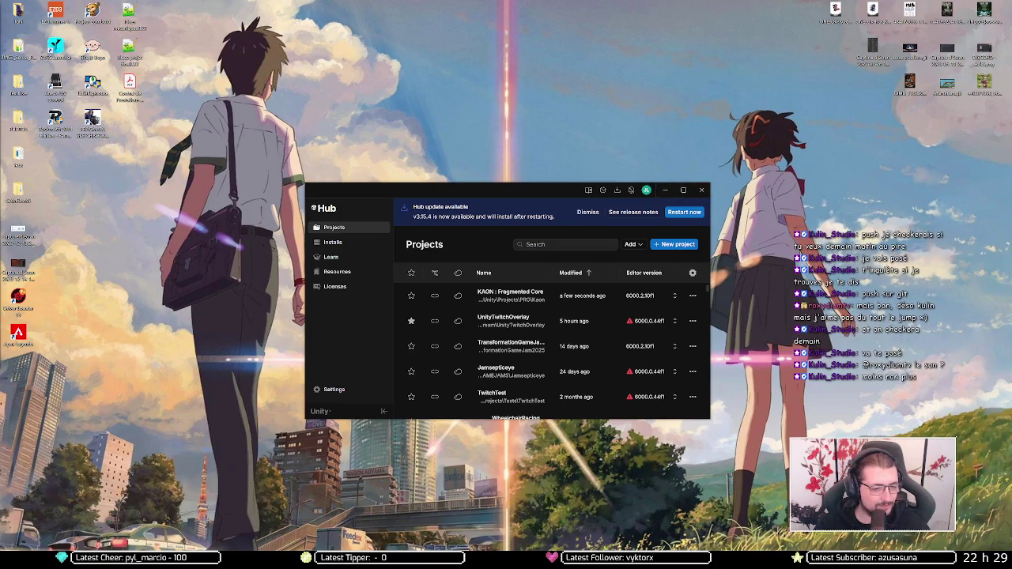
Step: Switch to GitHub Desktop's pending changes for the Kaon repository
key("alt+Tab")
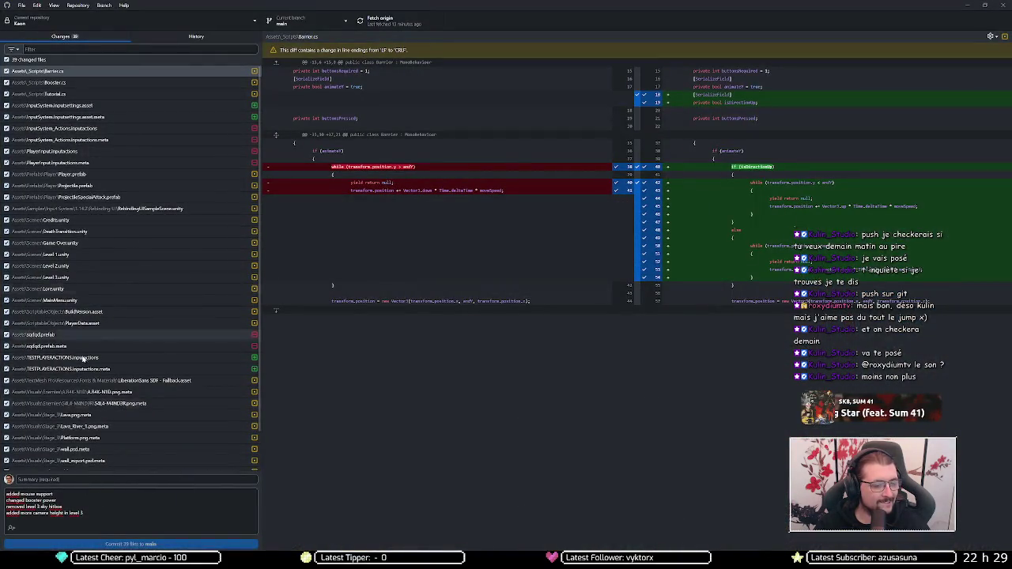
Step: Set the commit summary to 20231222
left_click(70, 479)
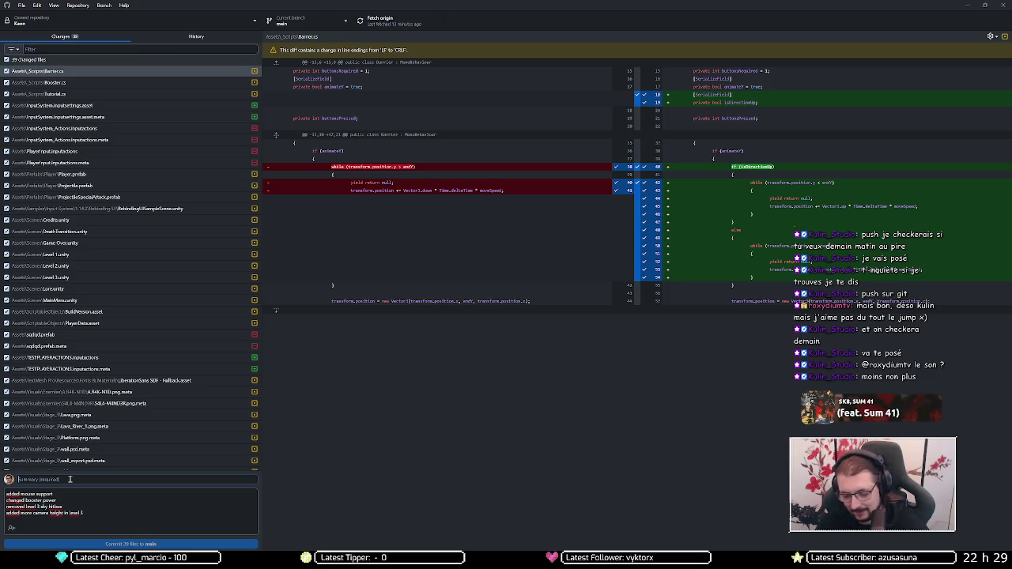
type("12")
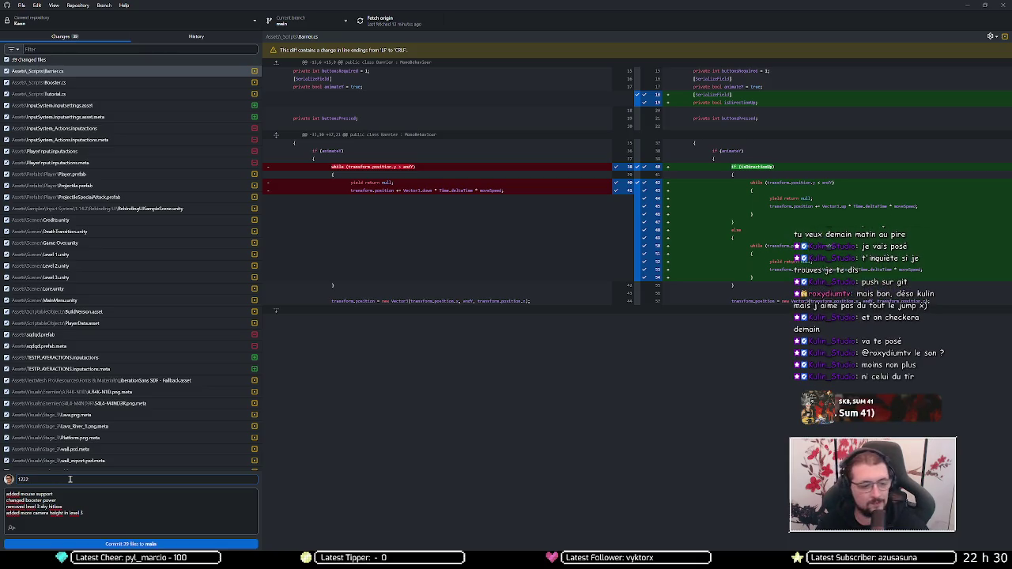
type("2023")
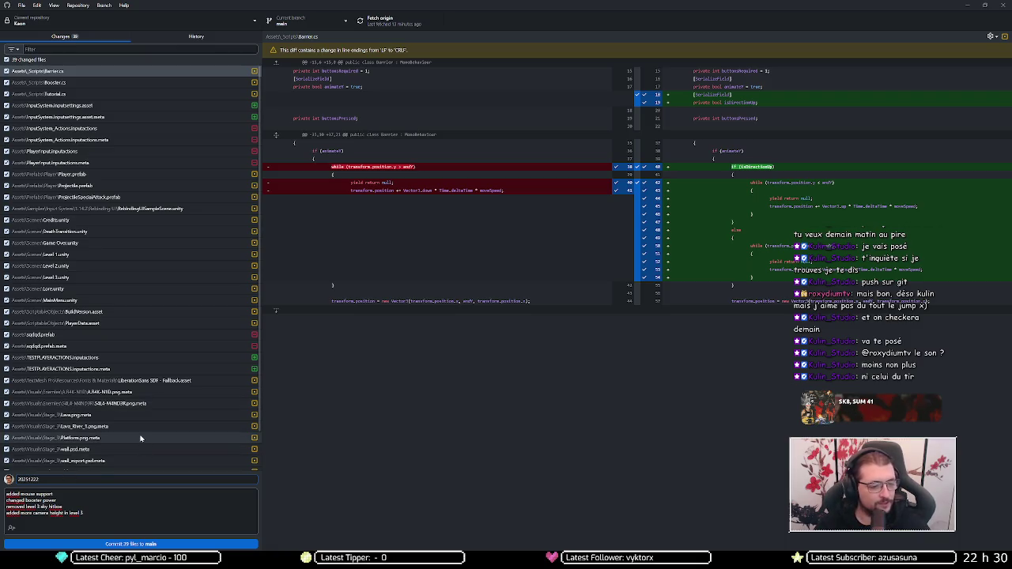
scroll(139, 439, "down", 2)
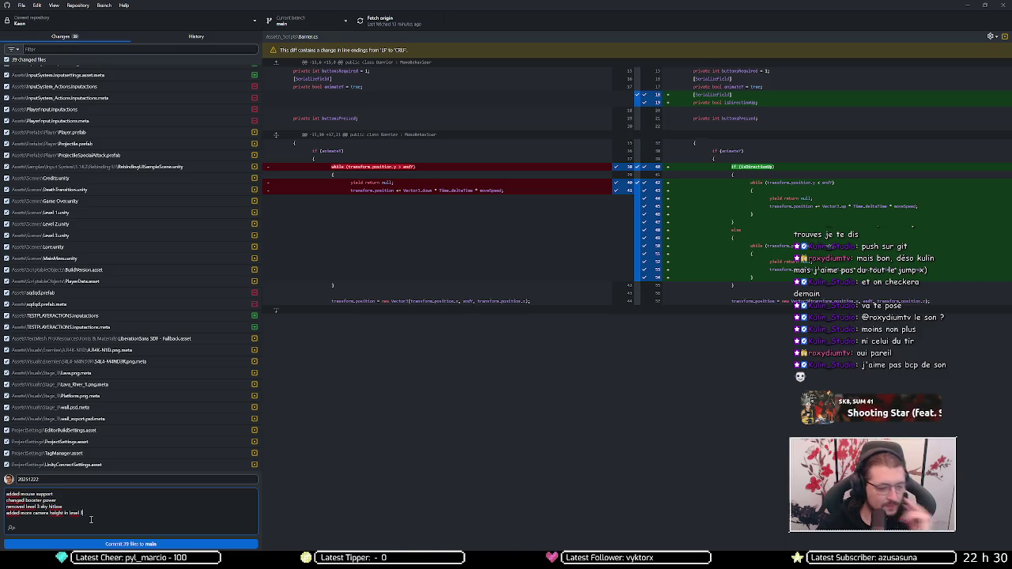
Step: Add the description line 'fixed stick/dpad & zqsd/arrows mixed inputs'
key("Return")
type("fixed")
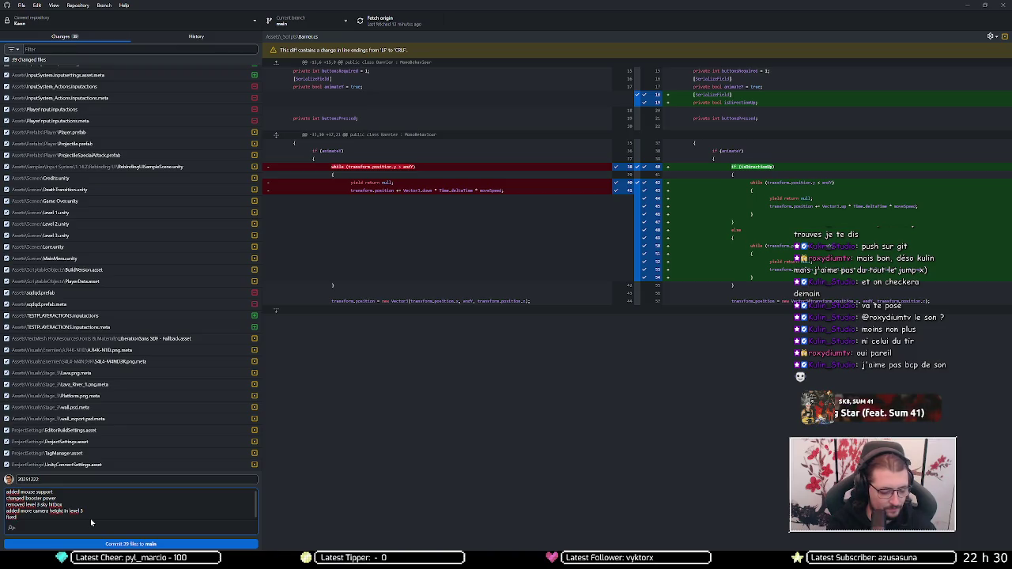
type(" sticky")
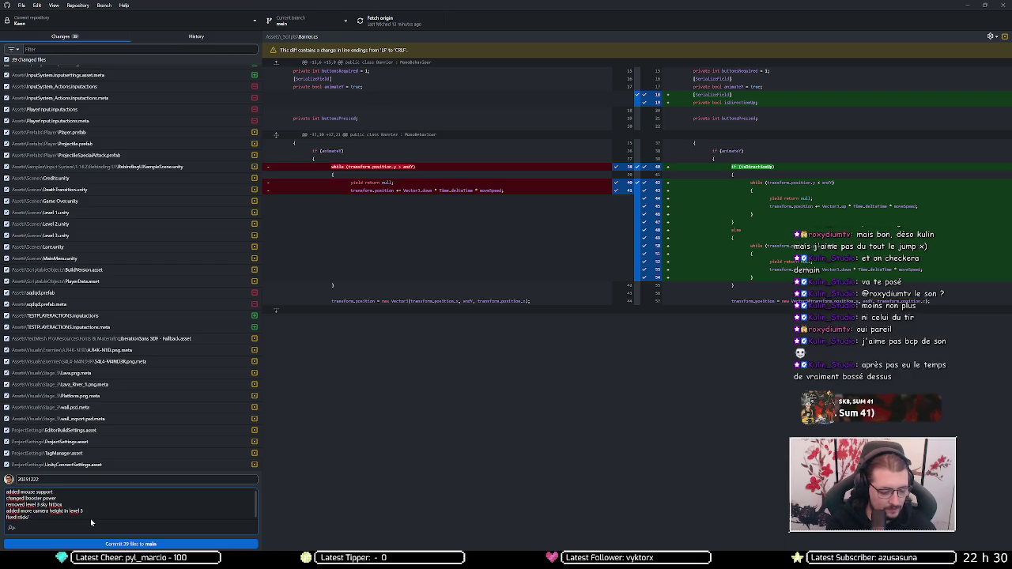
type(" pla")
type(" &")
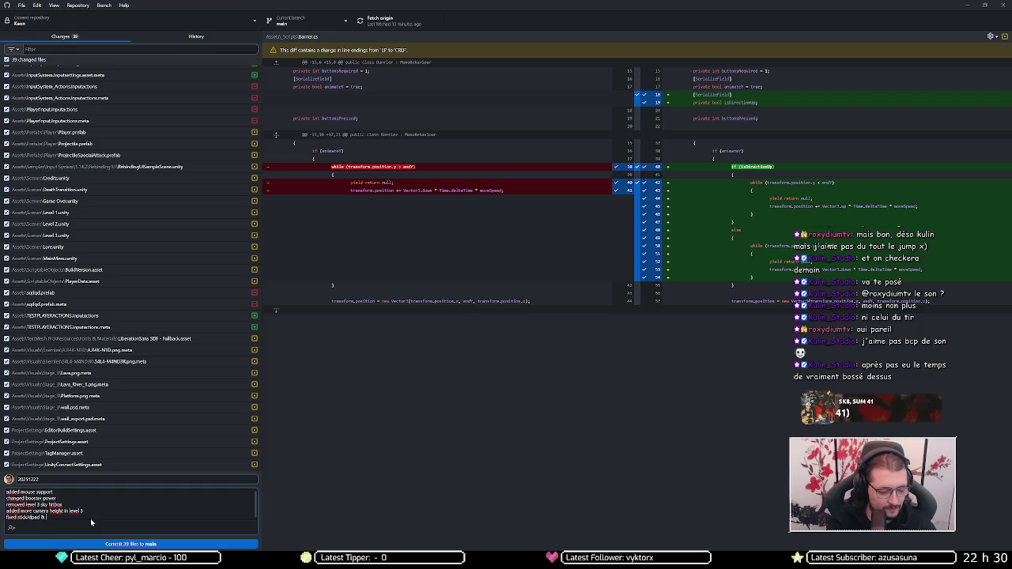
type(" zqsd")
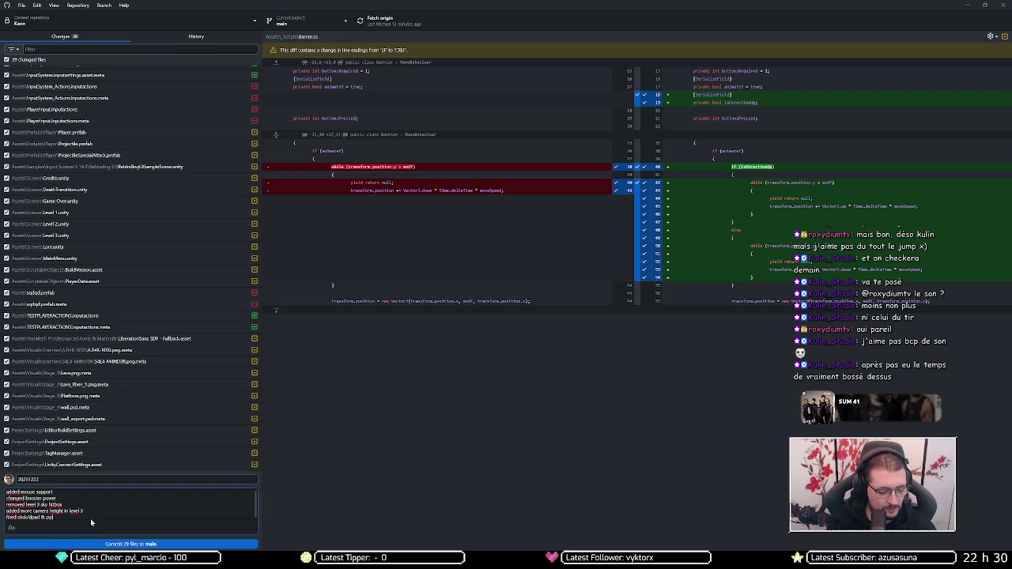
type("/arrows ")
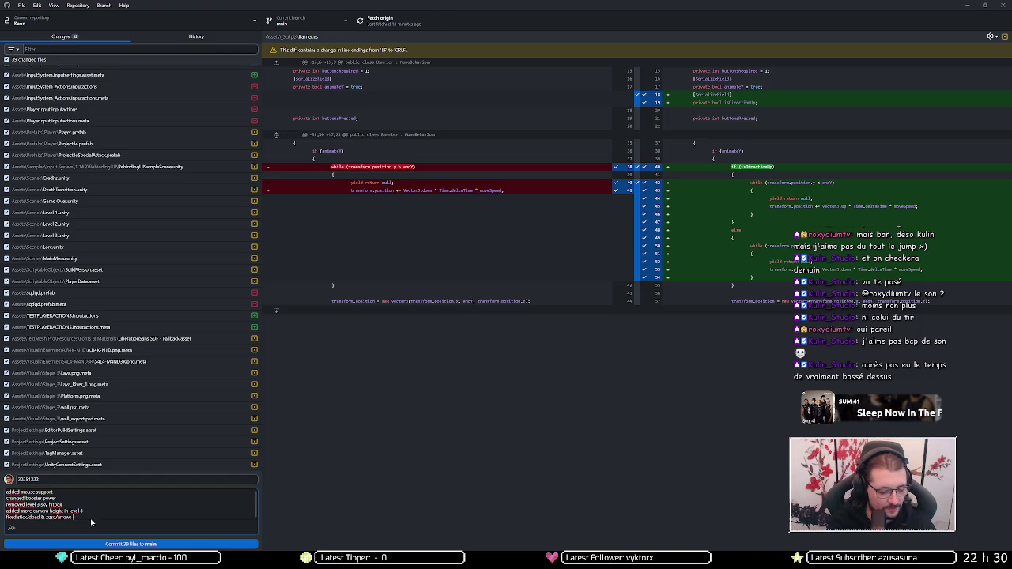
type("mixed")
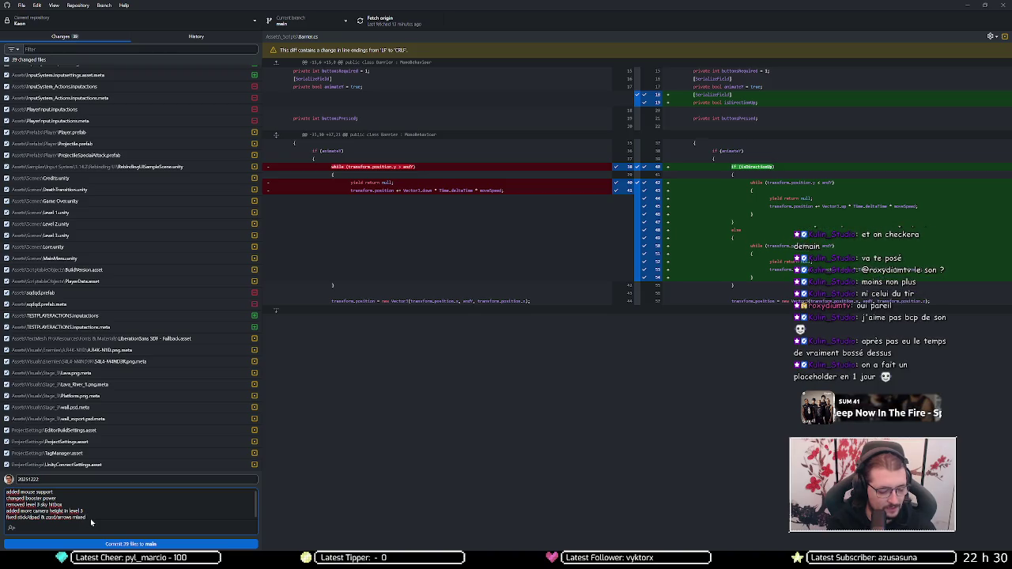
type(" inputs")
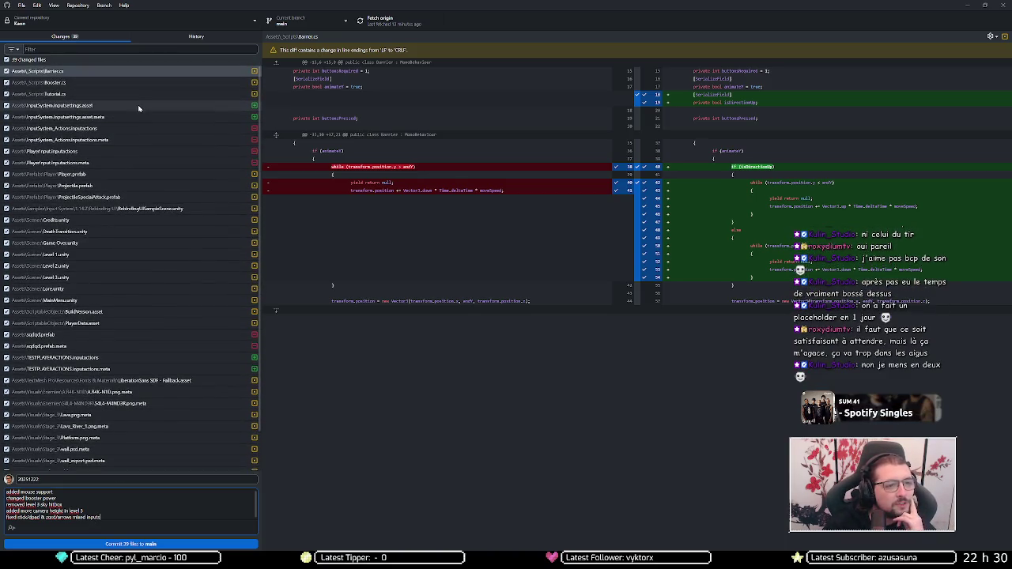
Step: Review the diffs from Tutorial.cs through the input settings, Player.prefab and Projectile.prefab
left_click(130, 94)
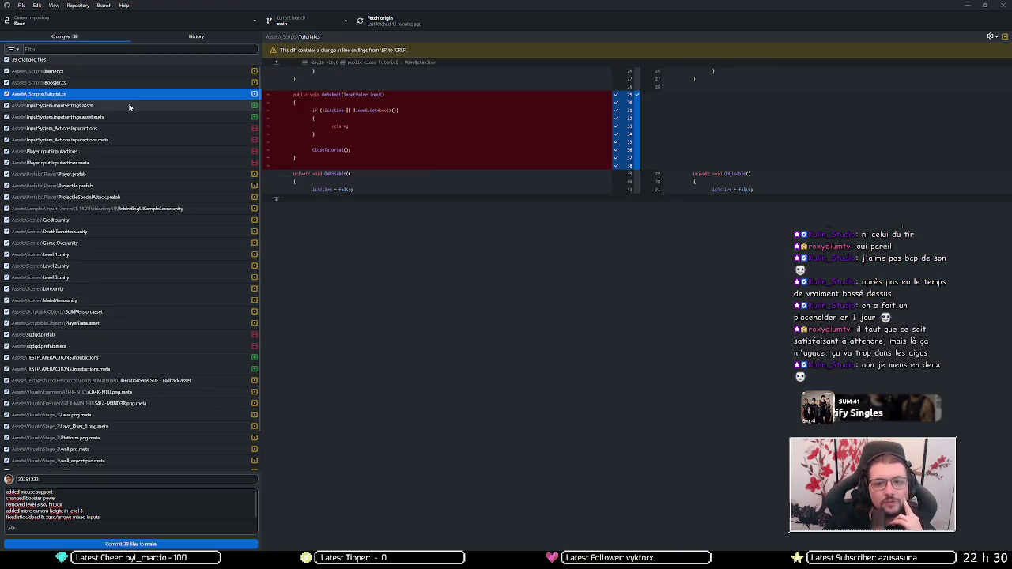
left_click(125, 108)
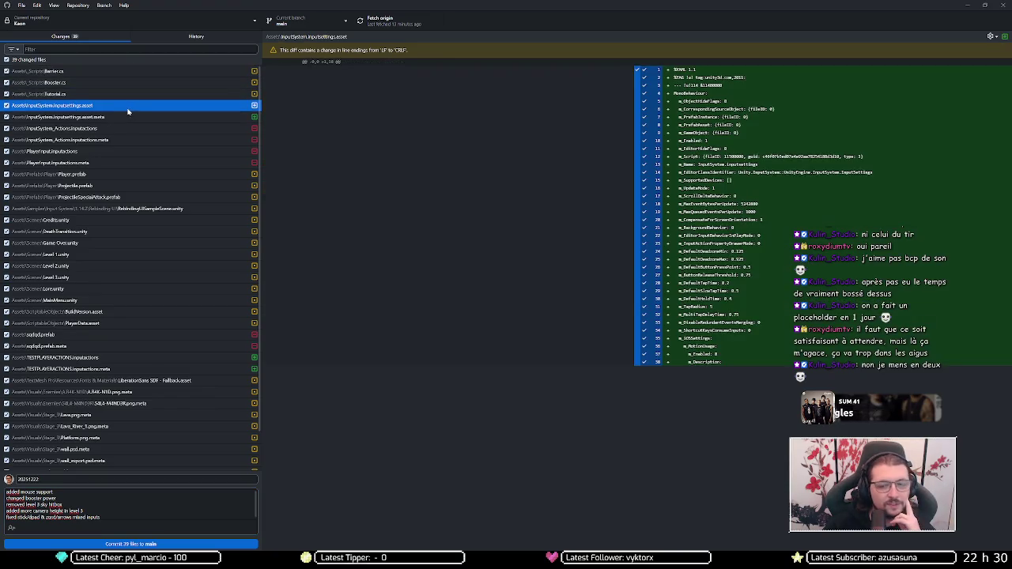
left_click(127, 117)
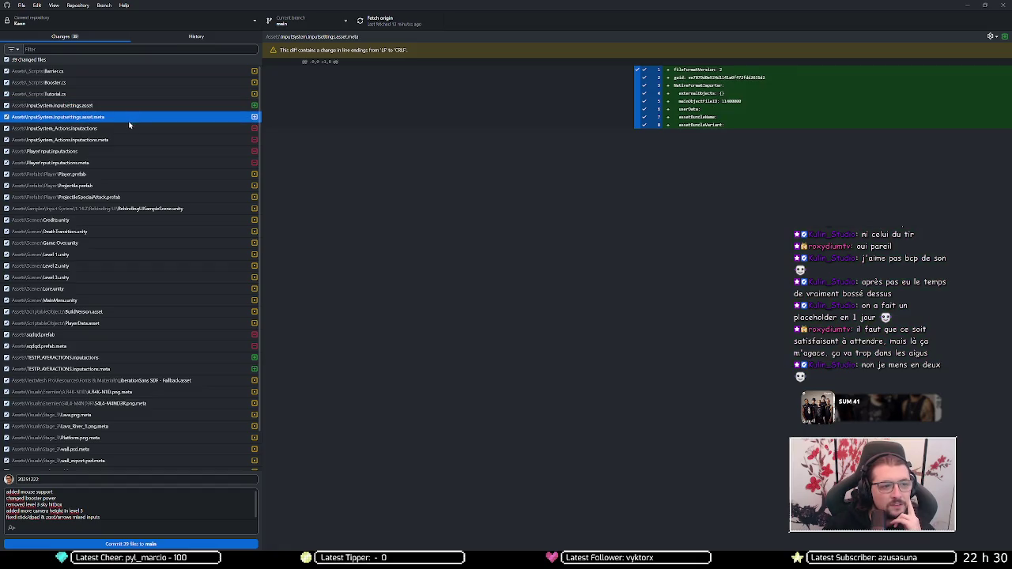
left_click(126, 128)
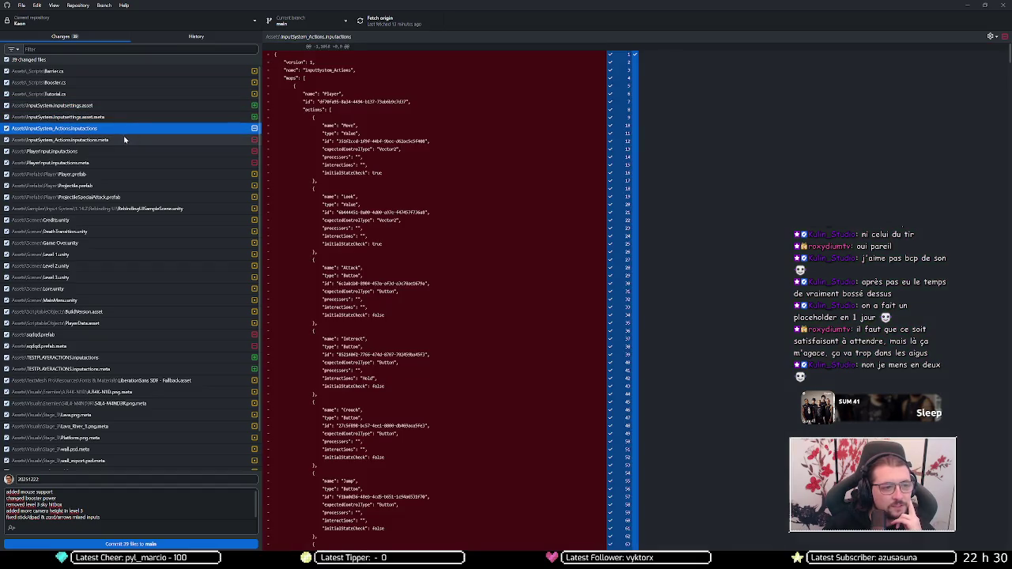
left_click(117, 151)
left_click(116, 162)
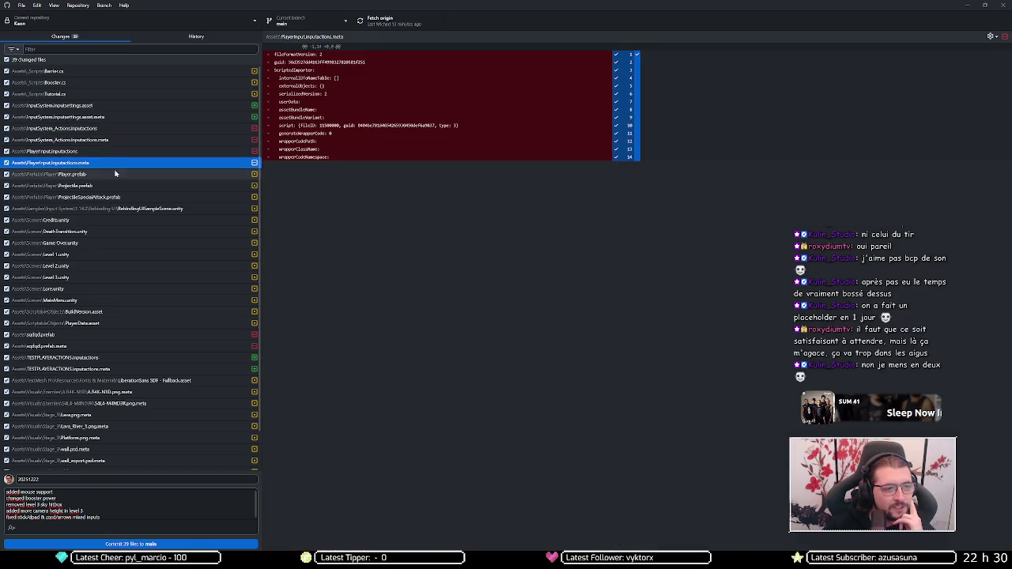
left_click(115, 173)
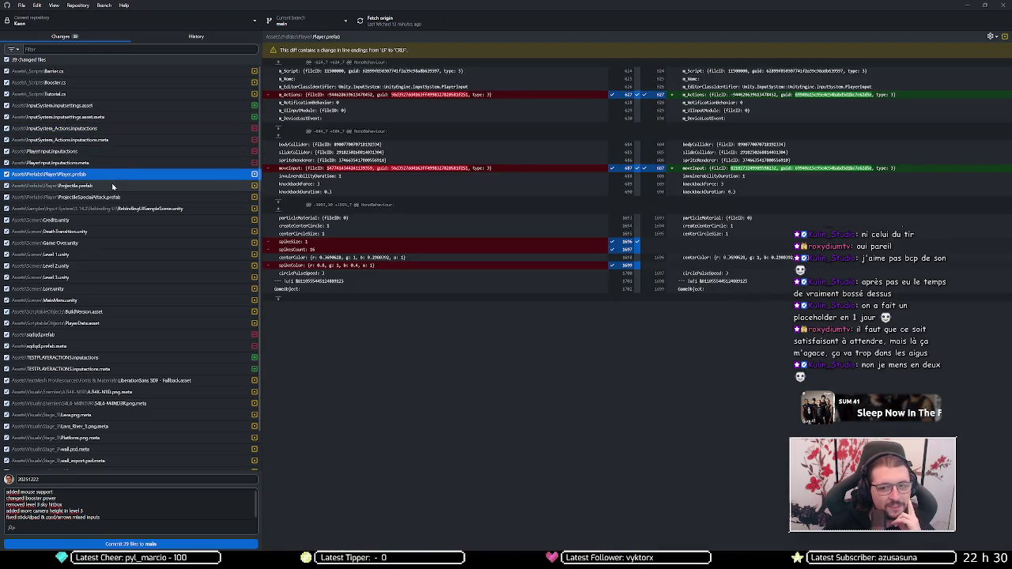
left_click(112, 186)
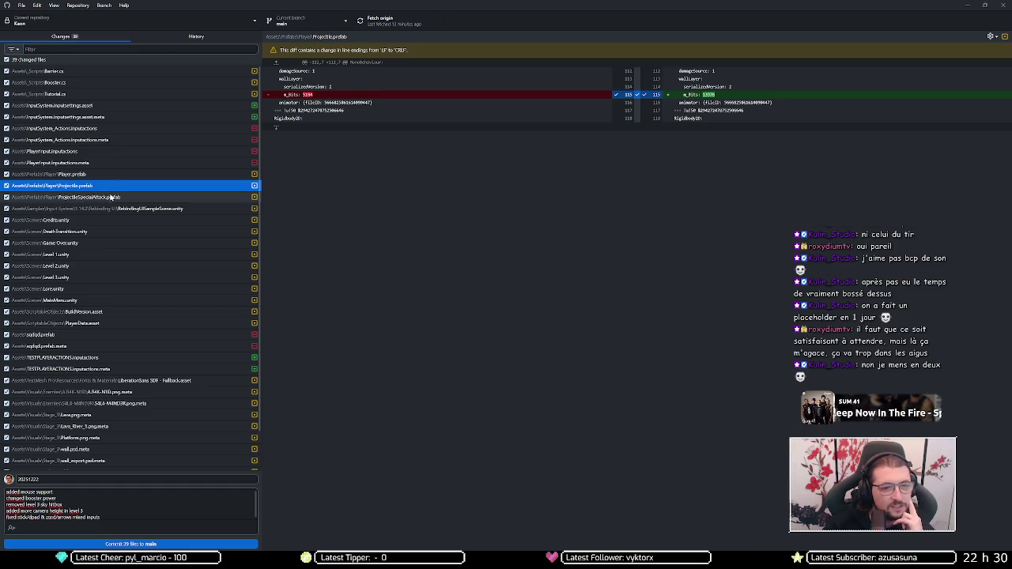
left_click(140, 526)
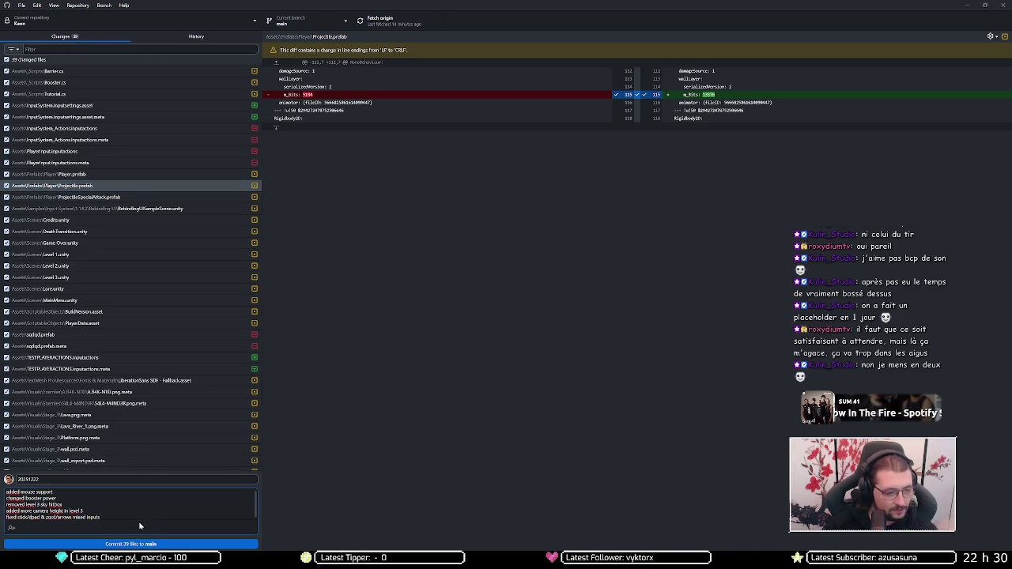
Step: Add the description line 'fixed projectiles going through walls'
key("Return")
type("fix")
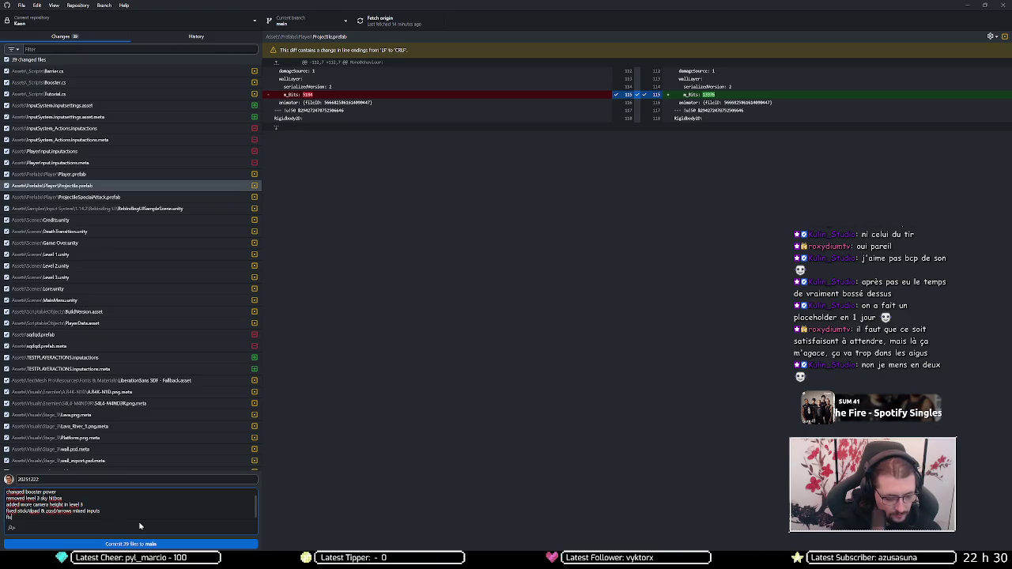
type("ed projectiles go")
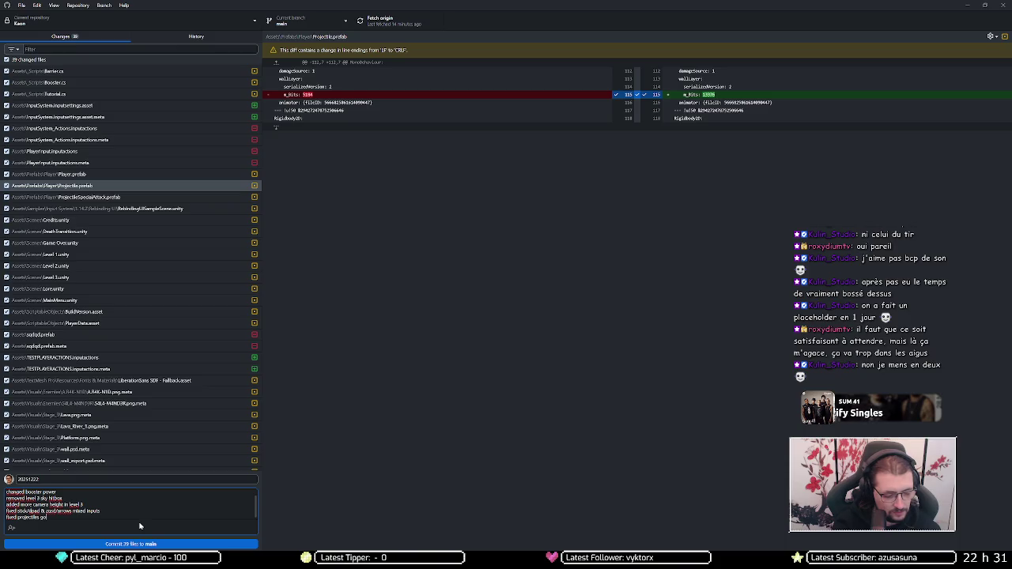
type("ing through walls")
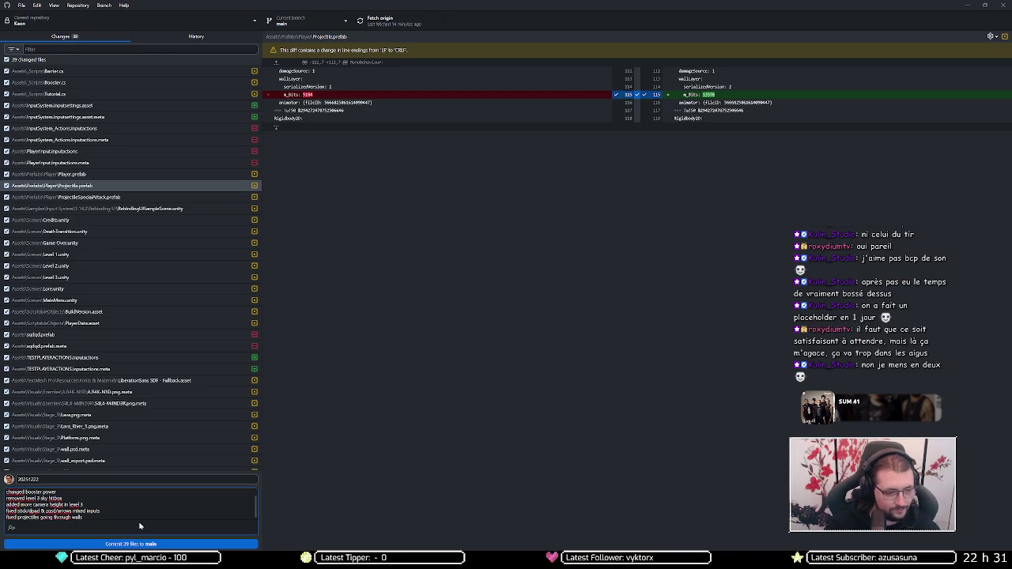
left_click(103, 197)
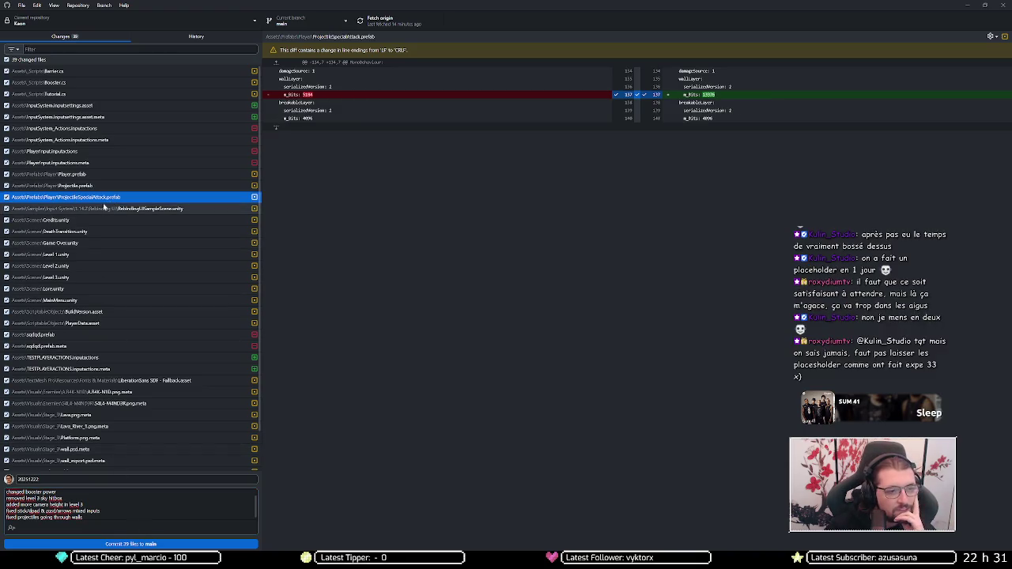
Step: Review the scene diffs from RebindingUISampleScene to MainMenu, plus BuildVersion and PlayerData assets
left_click(113, 209)
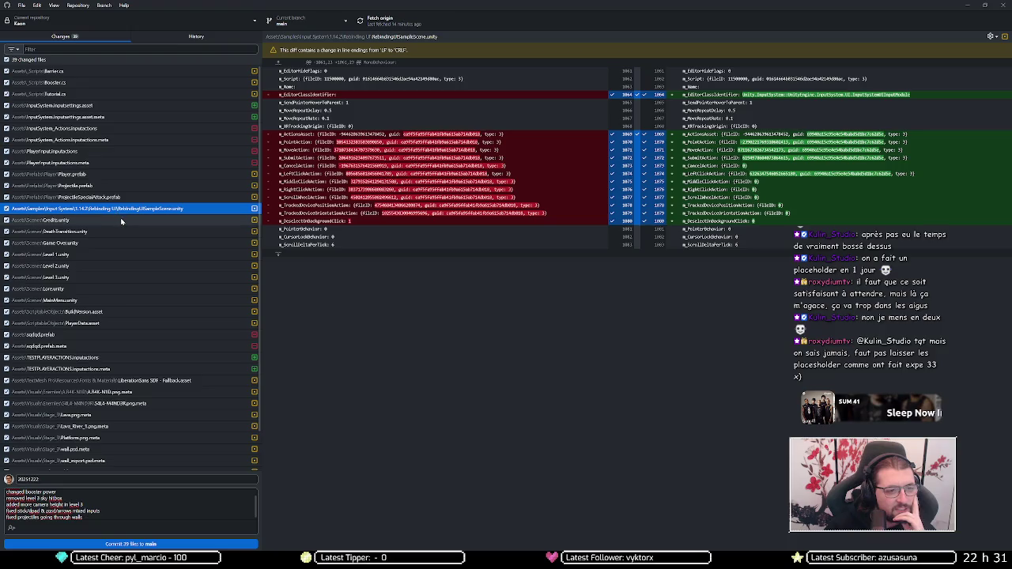
left_click(120, 220)
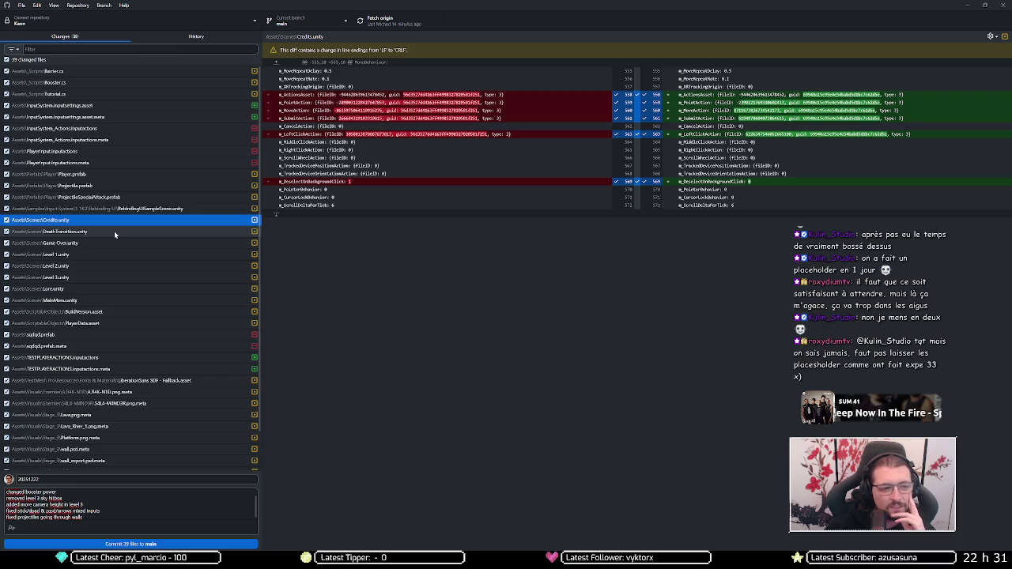
left_click(113, 231)
left_click(112, 242)
left_click(110, 254)
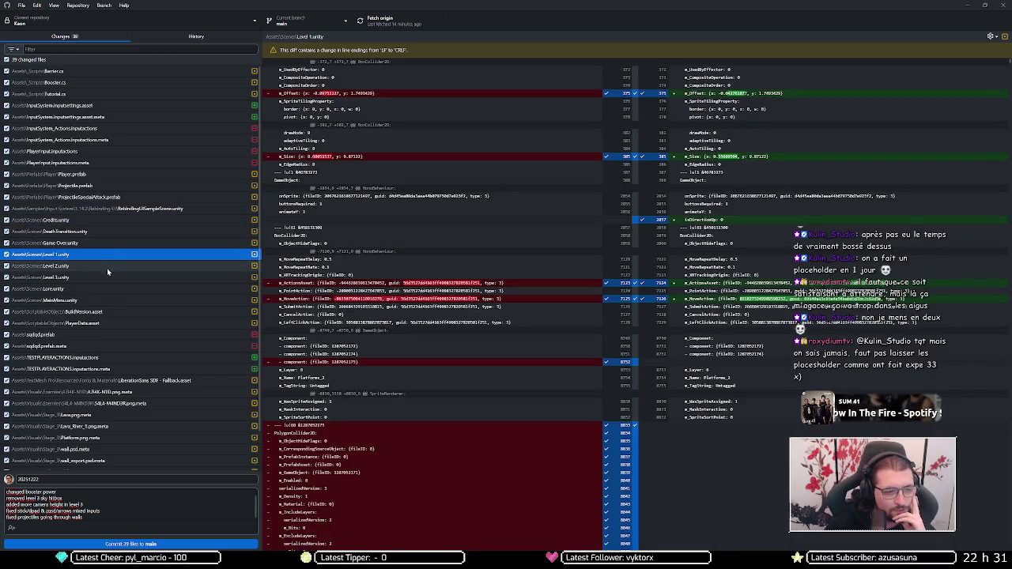
left_click(107, 266)
left_click(102, 277)
left_click(97, 288)
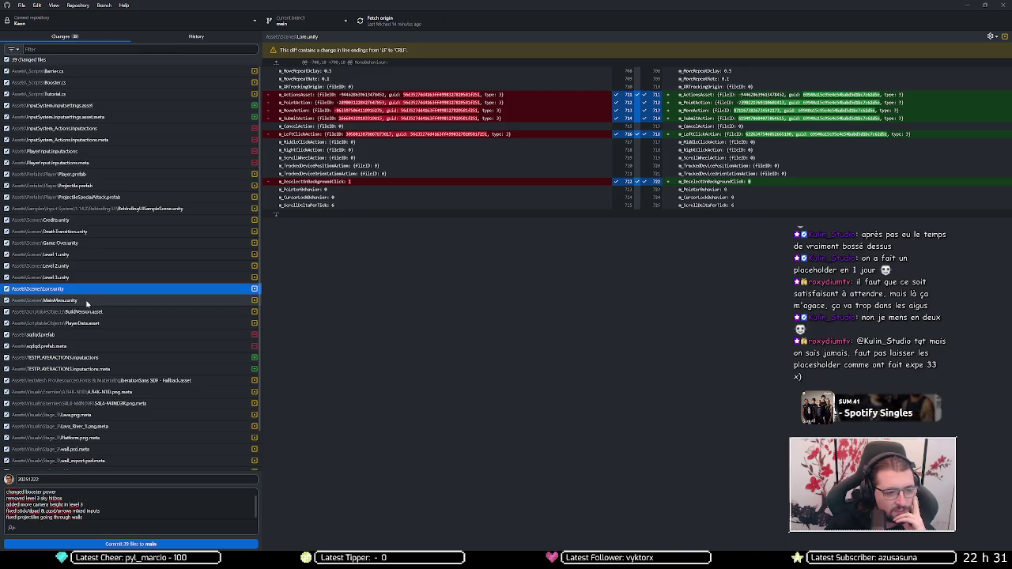
left_click(88, 300)
left_click(96, 312)
left_click(101, 324)
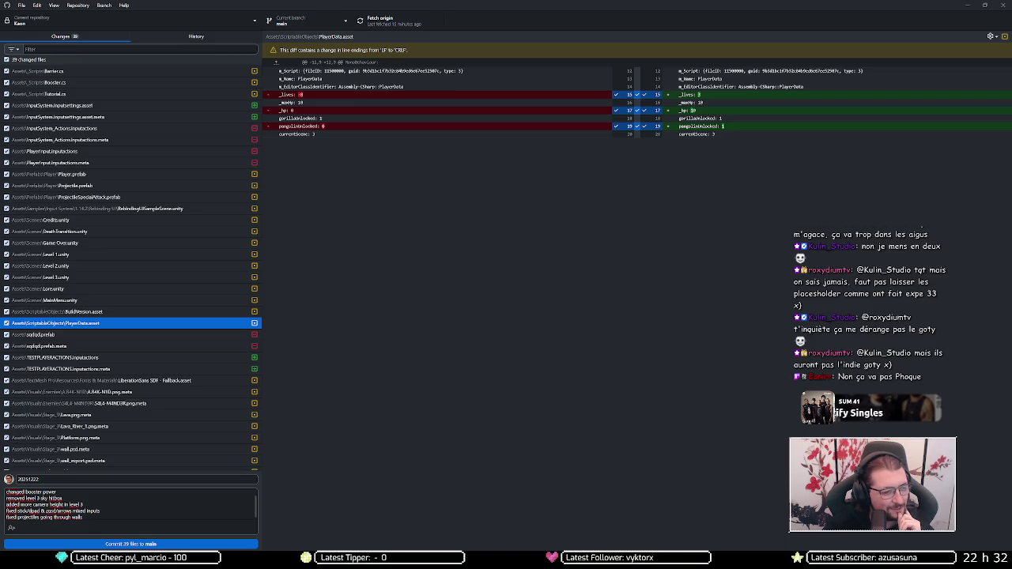
Step: Commit the 29 files to main with the drafted summary and description
left_click(138, 516)
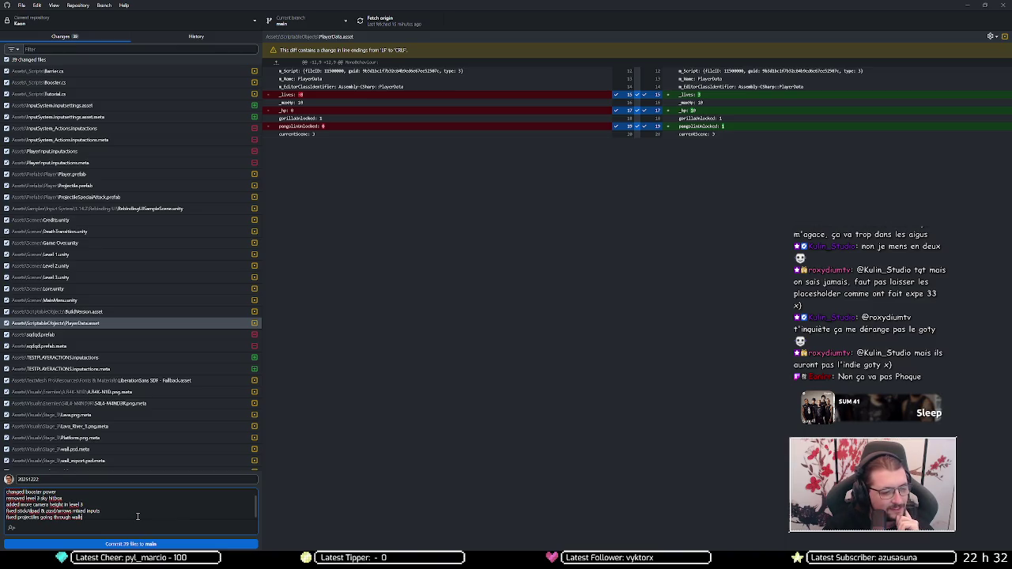
scroll(146, 320, "down", 1)
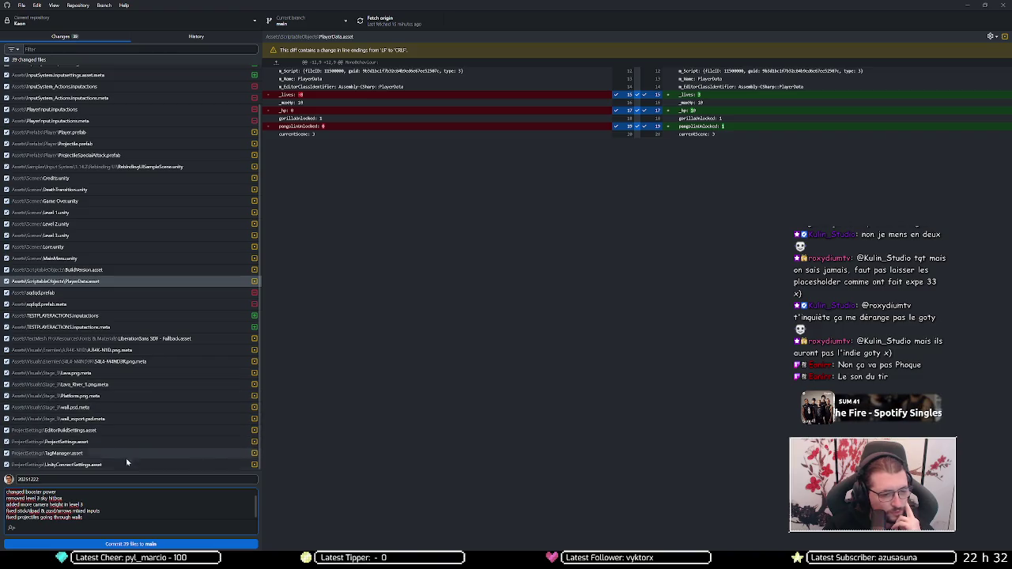
left_click(95, 547)
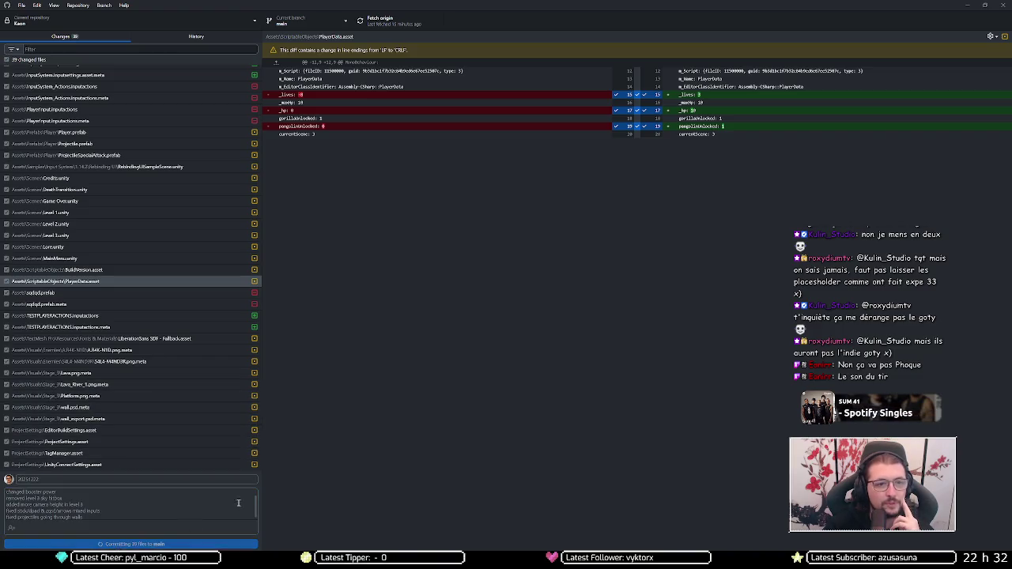
Step: Push the commit to origin, then close GitHub Desktop once no local changes remain
left_click(400, 26)
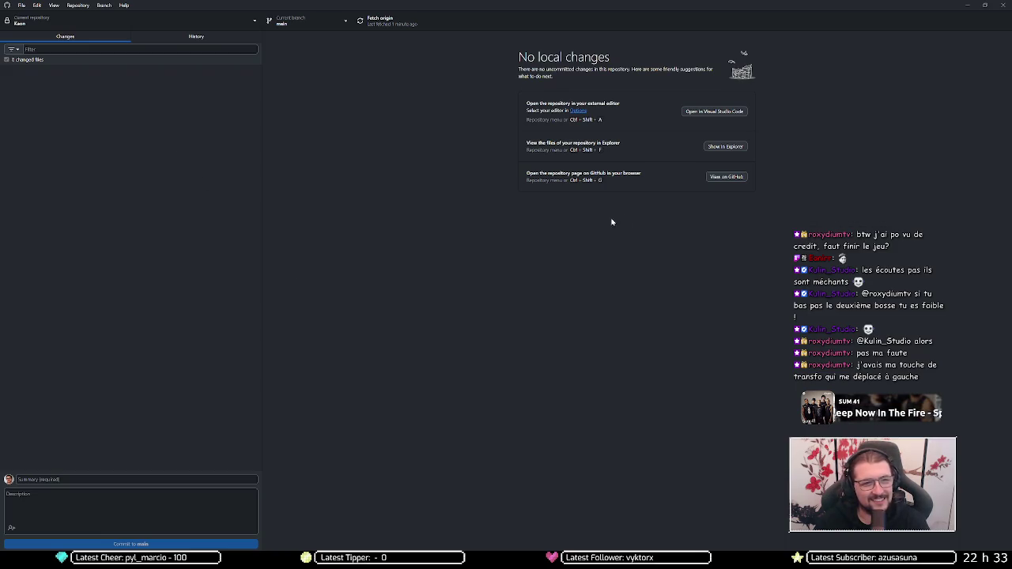
left_click(1003, 5)
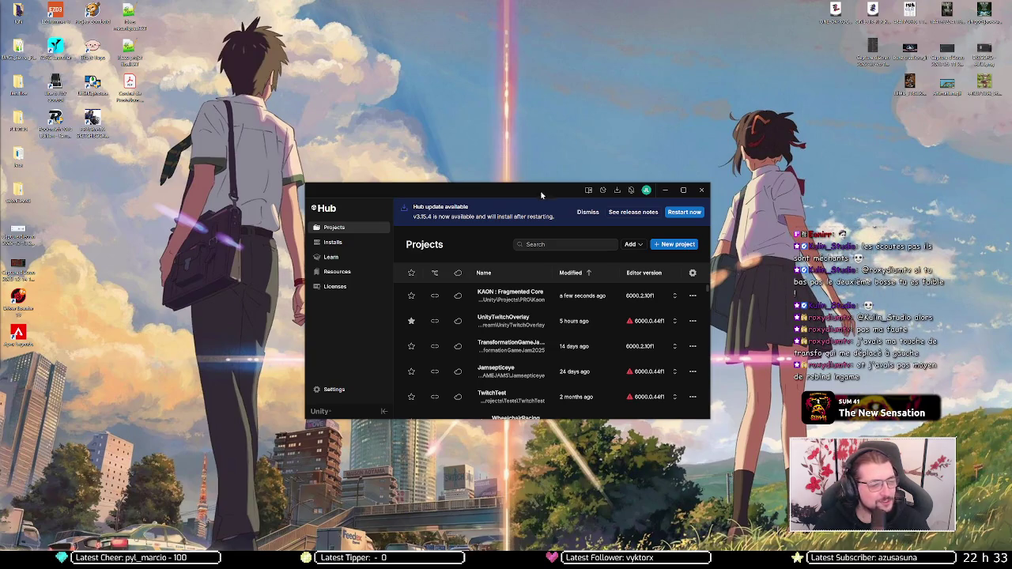
Step: Close the Unity Hub window to return to the desktop
left_click(705, 192)
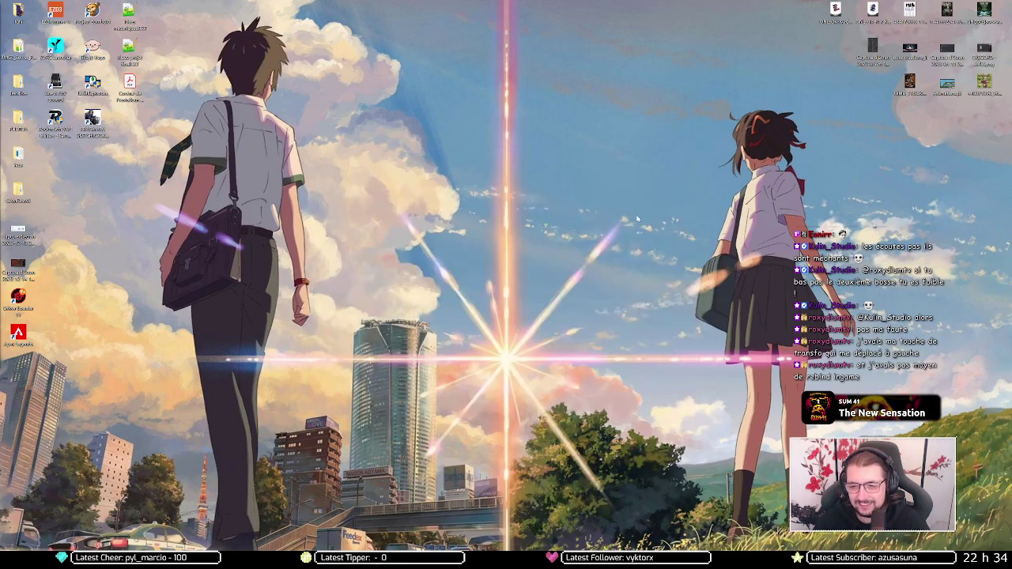